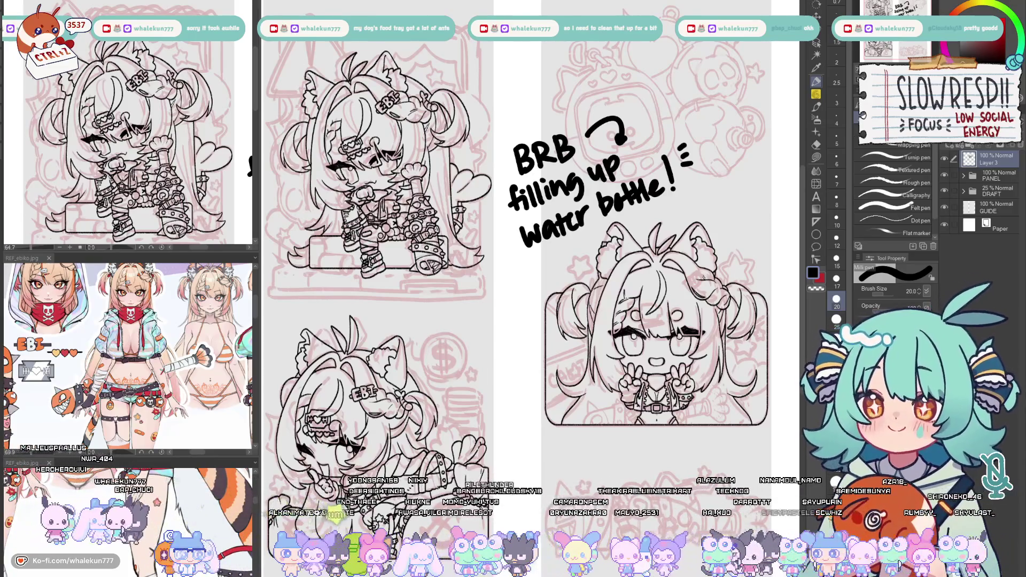
Delete the BRB water-bottle note layer and switch to the SU-Cream Pencil brush
click(1019, 153)
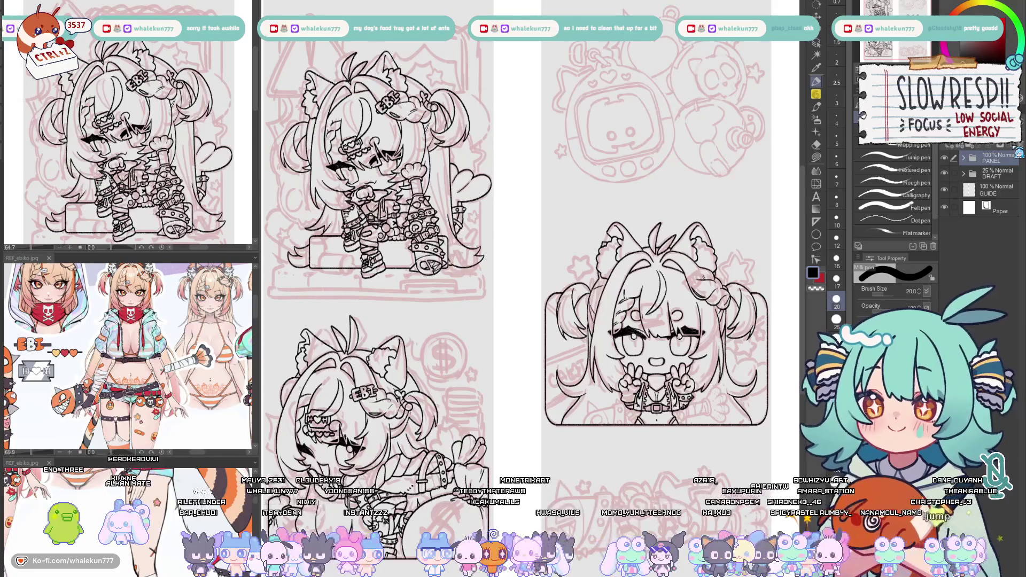
click(902, 148)
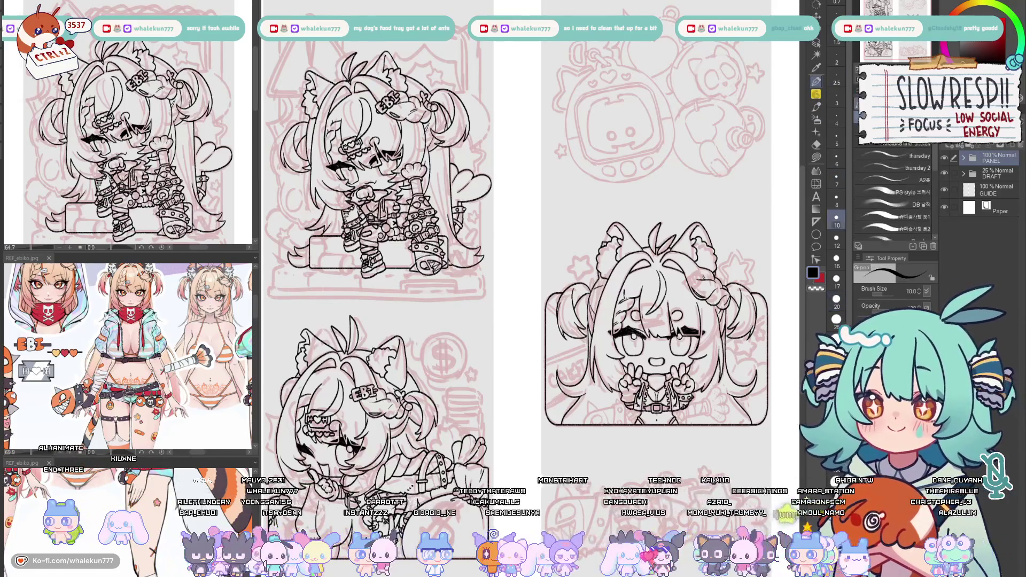
click(816, 93)
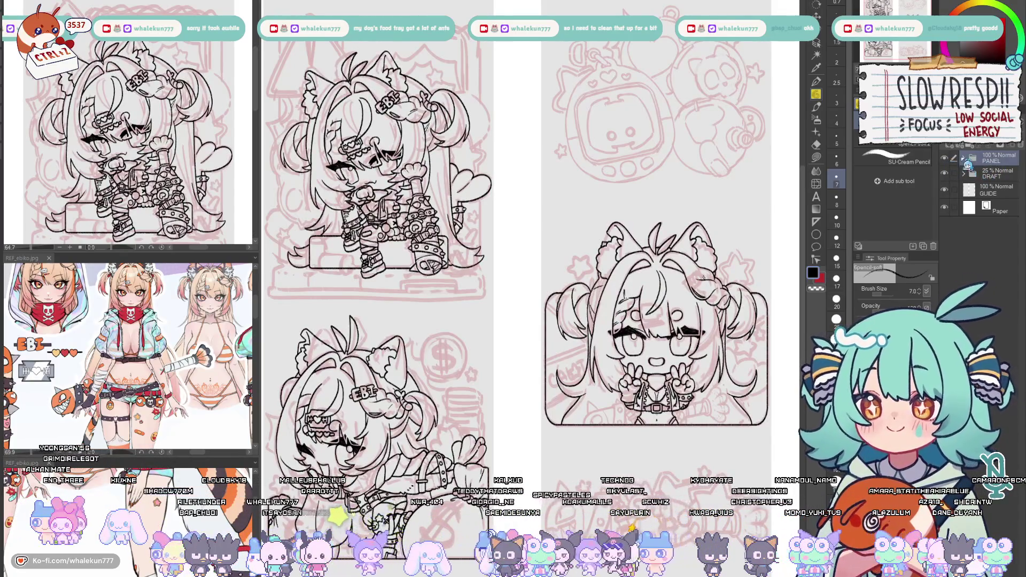
Expand the PANEL folder, make Layer 1 active, and zoom in on the canvas
click(963, 158)
click(989, 175)
scroll(596, 305, up, 3)
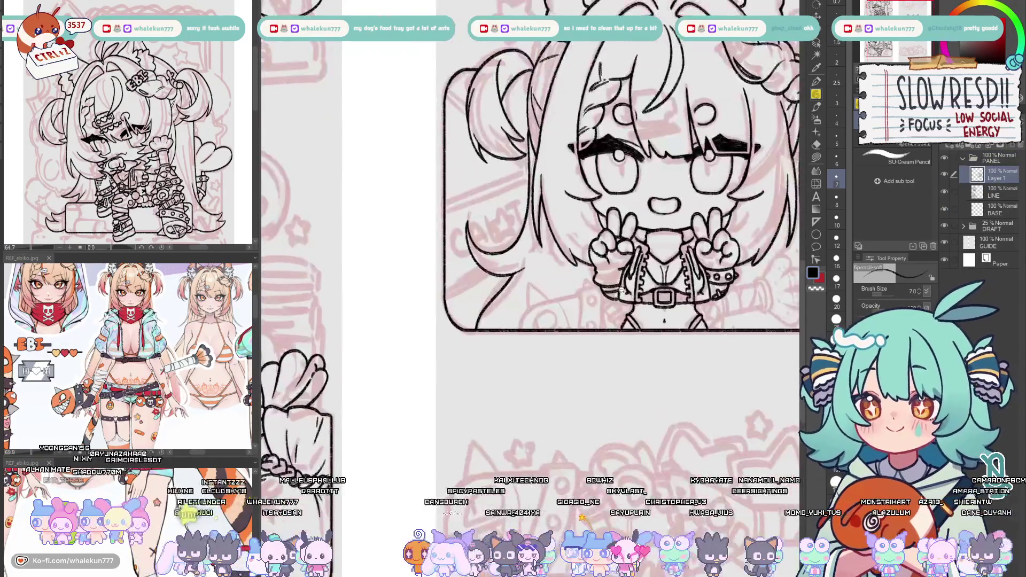
Ink the hair strand lines beside and below the left glove, redoing strokes as needed
scroll(594, 304, up, 2)
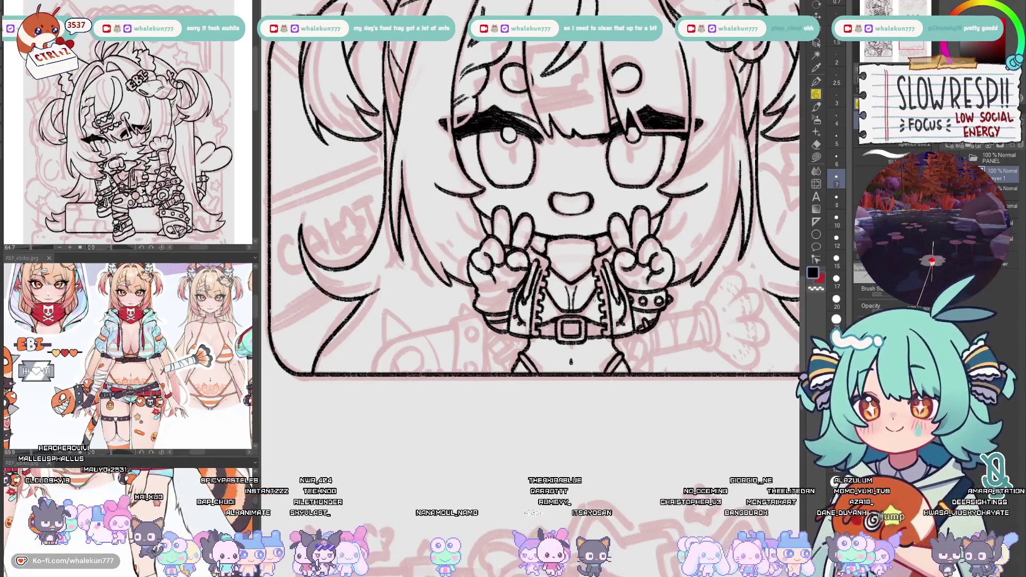
scroll(400, 375, up, 3)
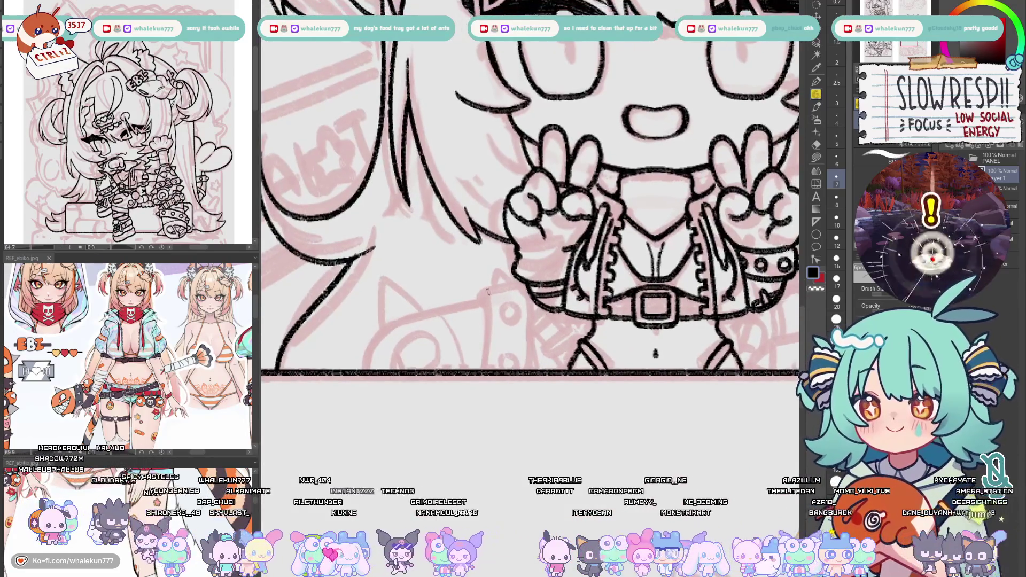
drag(484, 292, 523, 278)
drag(487, 290, 483, 368)
key(ctrl+z)
drag(487, 289, 486, 367)
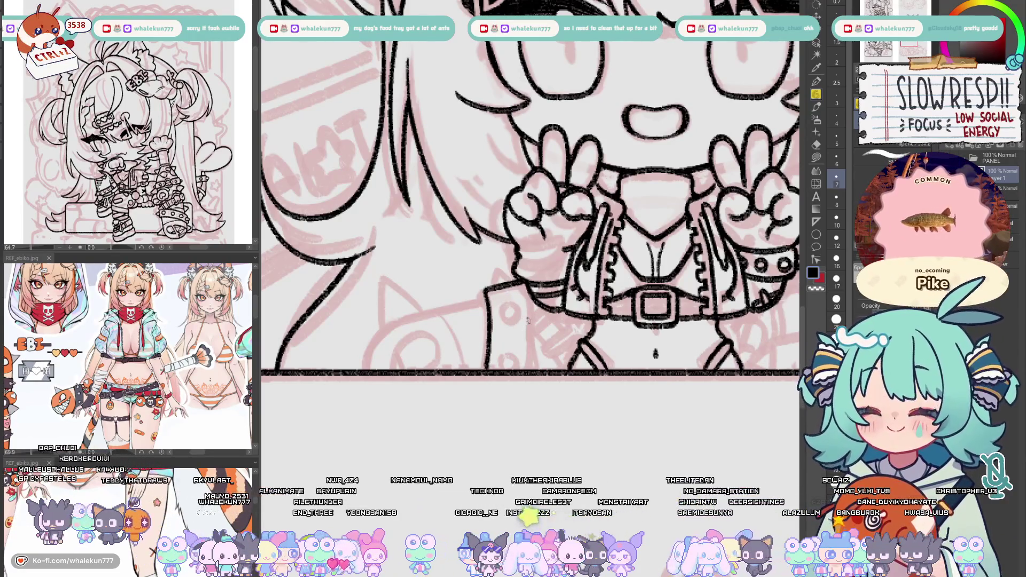
drag(534, 308, 530, 374)
key(ctrl+z)
key(ctrl+z)
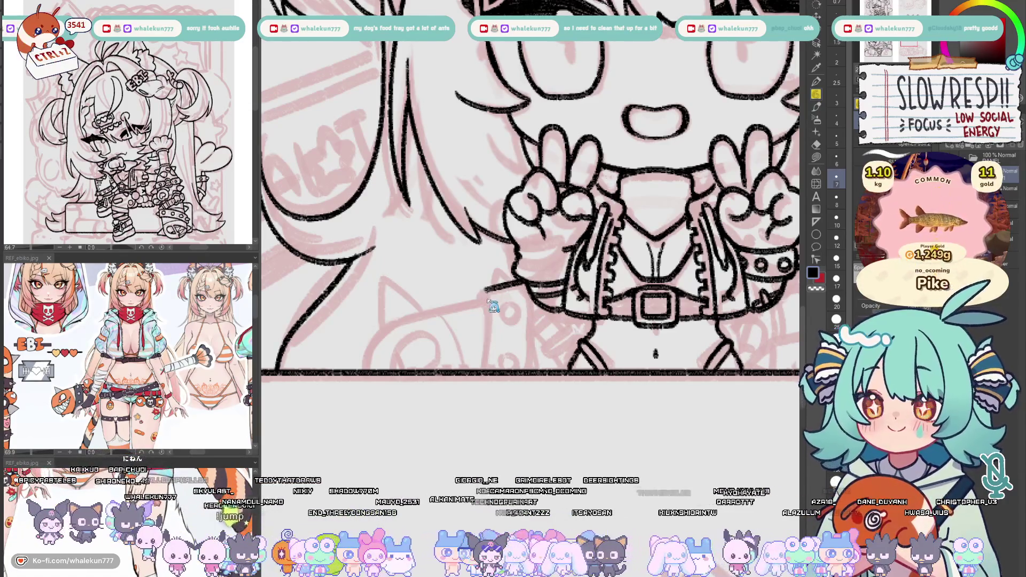
mouse_move(513, 287)
mouse_down()
mouse_move(478, 298)
mouse_move(502, 284)
mouse_move(484, 370)
mouse_up()
key(ctrl+z)
drag(533, 299, 535, 368)
key(ctrl+z)
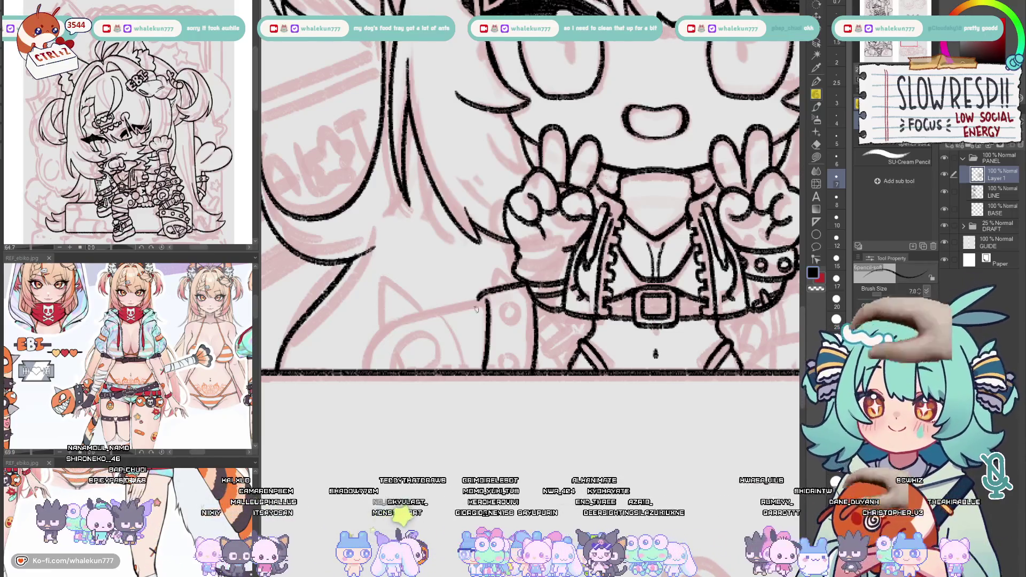
Ink the left sleeve's curves and details, the prop's rounded loop and a diagonal hair line
drag(481, 320, 588, 300)
mouse_move(472, 331)
mouse_down()
mouse_move(517, 292)
mouse_move(587, 279)
mouse_up()
mouse_move(488, 347)
mouse_down()
mouse_move(511, 314)
mouse_move(536, 320)
mouse_move(538, 346)
mouse_move(522, 350)
mouse_up()
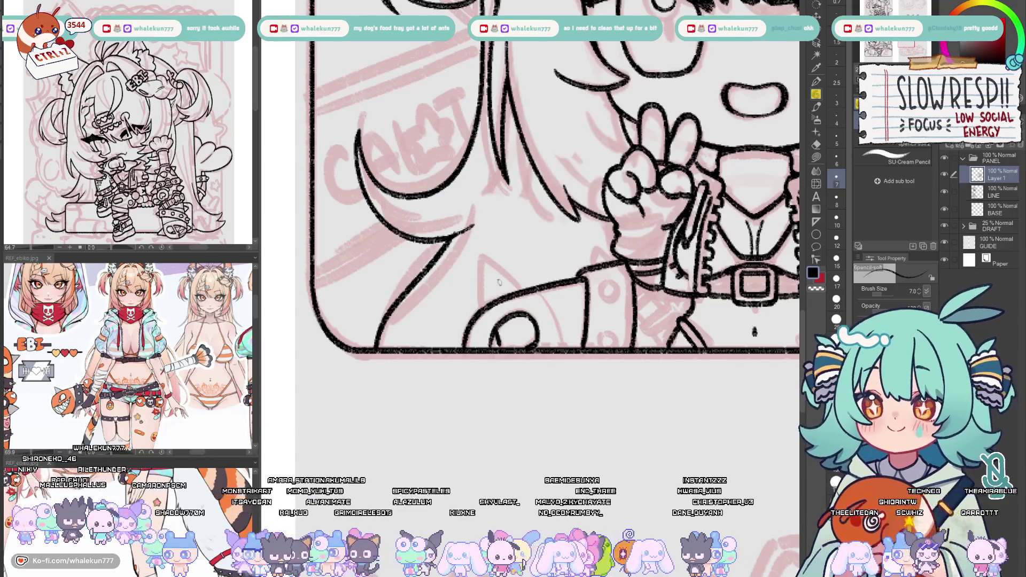
mouse_move(481, 309)
mouse_down()
mouse_move(477, 267)
mouse_move(491, 257)
mouse_move(516, 287)
mouse_move(482, 266)
mouse_move(481, 305)
mouse_up()
key(ctrl+z)
mouse_move(483, 258)
mouse_down()
mouse_move(546, 302)
mouse_move(565, 350)
mouse_up()
mouse_move(609, 275)
mouse_down()
mouse_move(590, 318)
mouse_move(573, 303)
mouse_move(595, 310)
mouse_move(585, 348)
mouse_move(601, 336)
mouse_move(600, 348)
mouse_up()
mouse_move(577, 383)
mouse_down()
mouse_move(589, 372)
mouse_move(600, 384)
mouse_up()
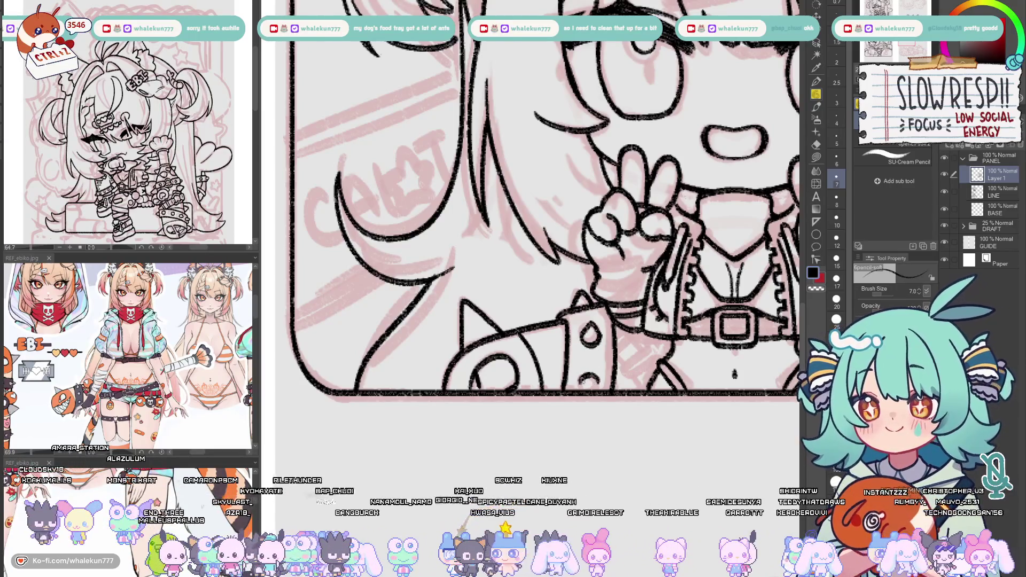
drag(637, 338, 566, 325)
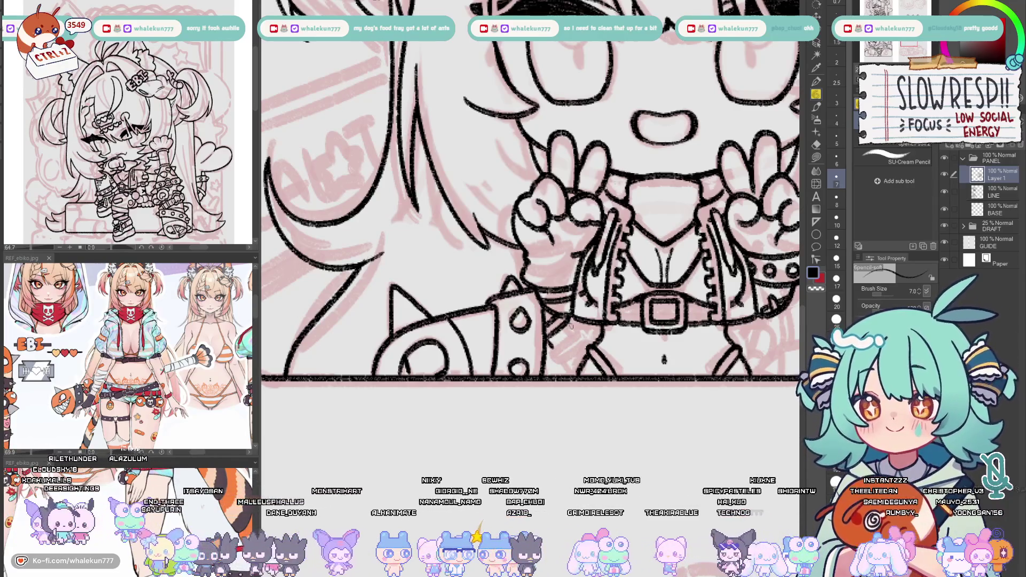
drag(551, 351, 598, 327)
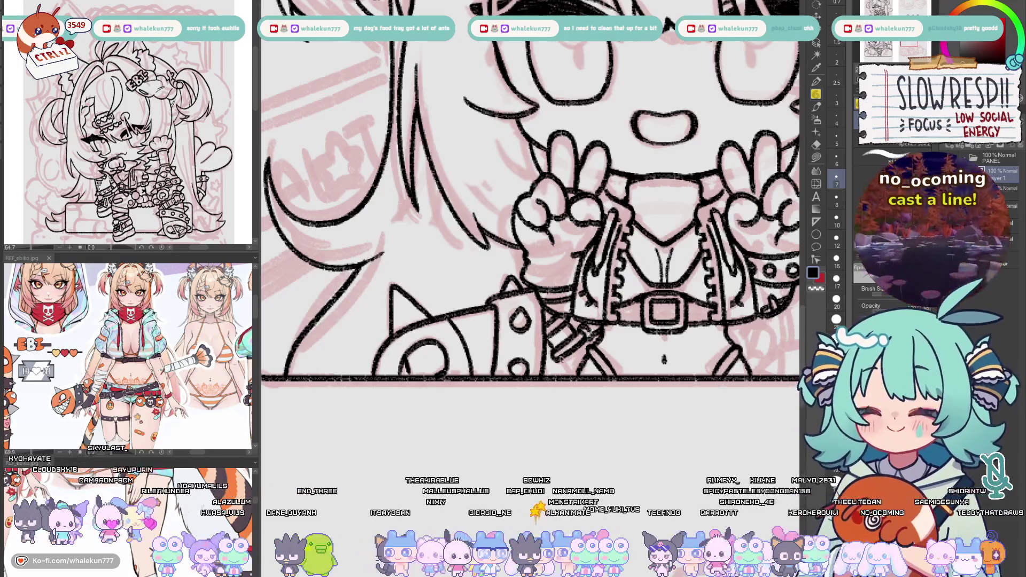
Ink the rising line of the right-hand spiked prop and lines down the right glove and arm
mouse_move(788, 343)
mouse_down()
mouse_move(624, 350)
mouse_move(644, 324)
mouse_up()
mouse_move(616, 385)
mouse_down()
mouse_move(653, 350)
mouse_move(614, 325)
mouse_move(717, 302)
mouse_up()
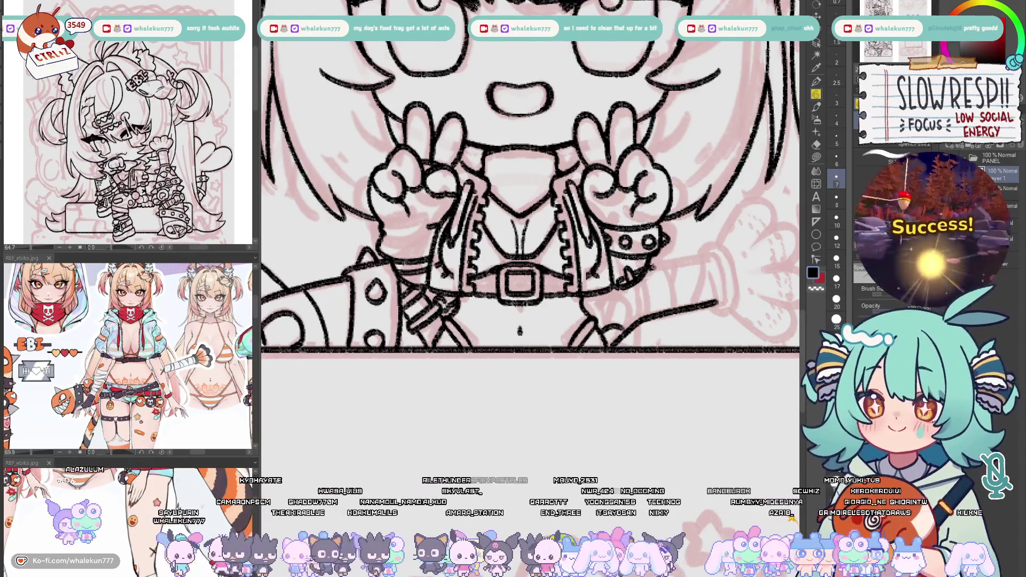
drag(650, 271, 710, 256)
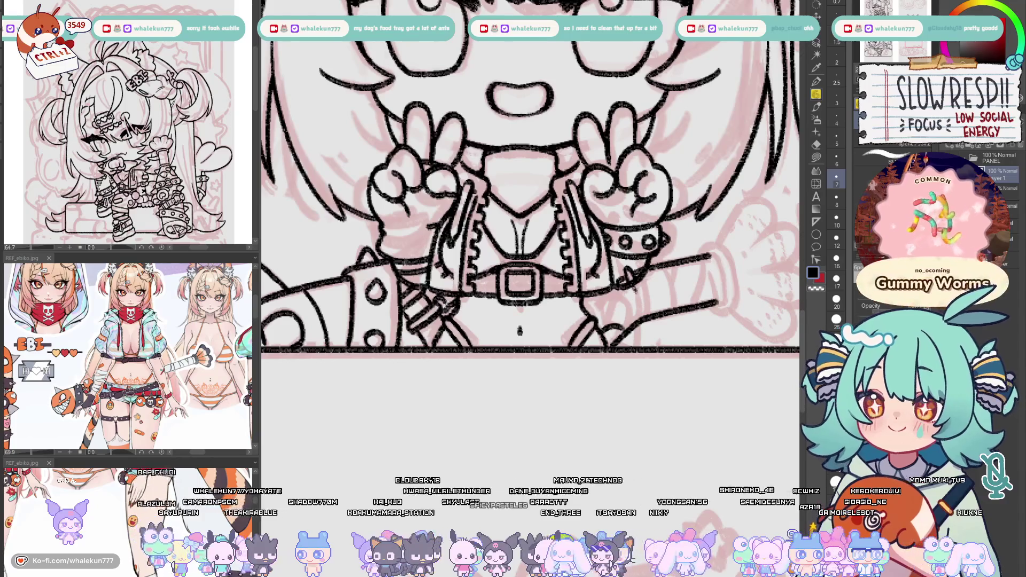
drag(635, 289, 642, 319)
mouse_move(639, 280)
mouse_down()
mouse_move(655, 315)
mouse_move(645, 325)
mouse_up()
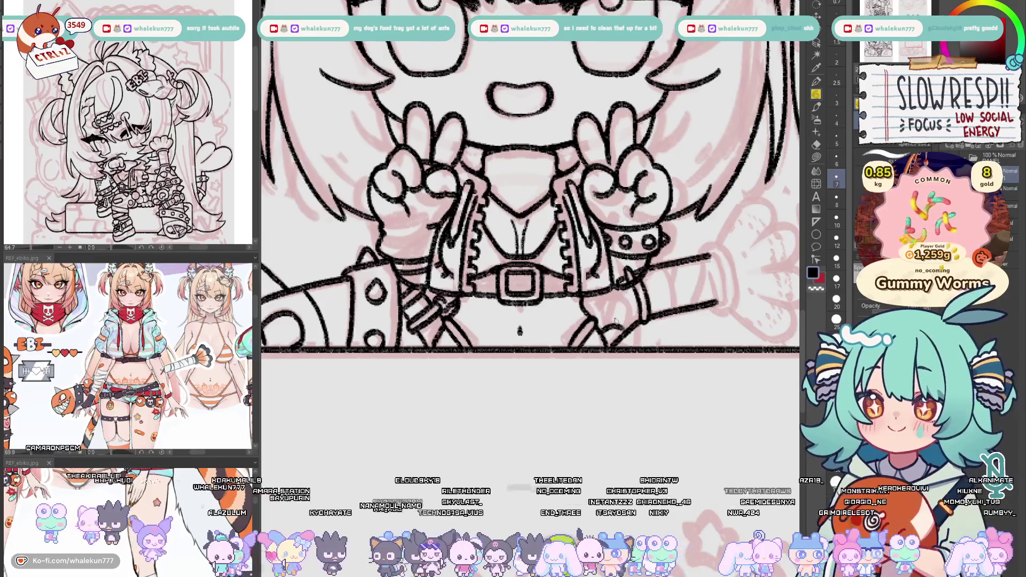
drag(519, 331, 522, 334)
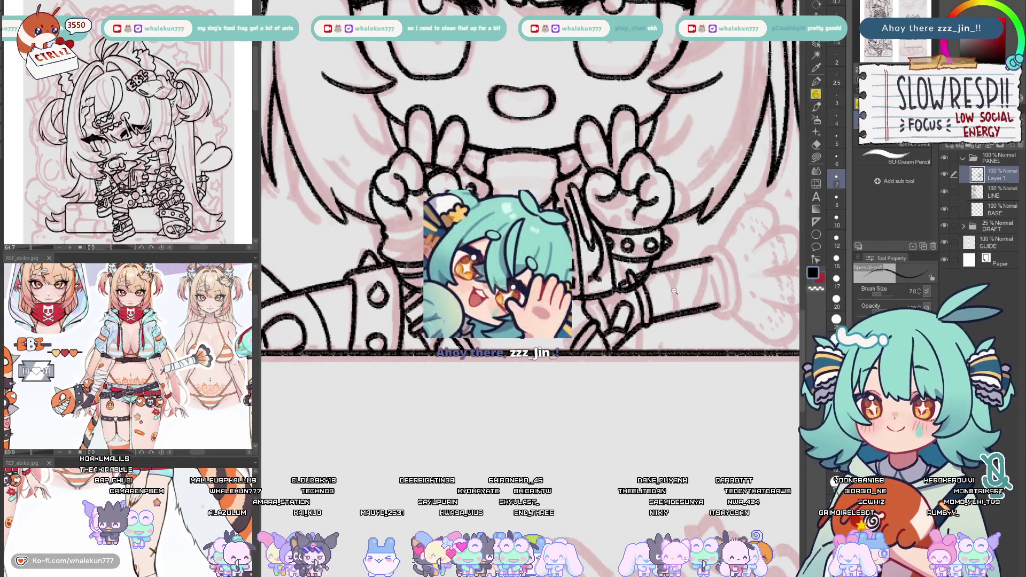
Zoom in on the right sleeve and ink its first edge line
scroll(647, 301, down, 5)
scroll(647, 301, up, 5)
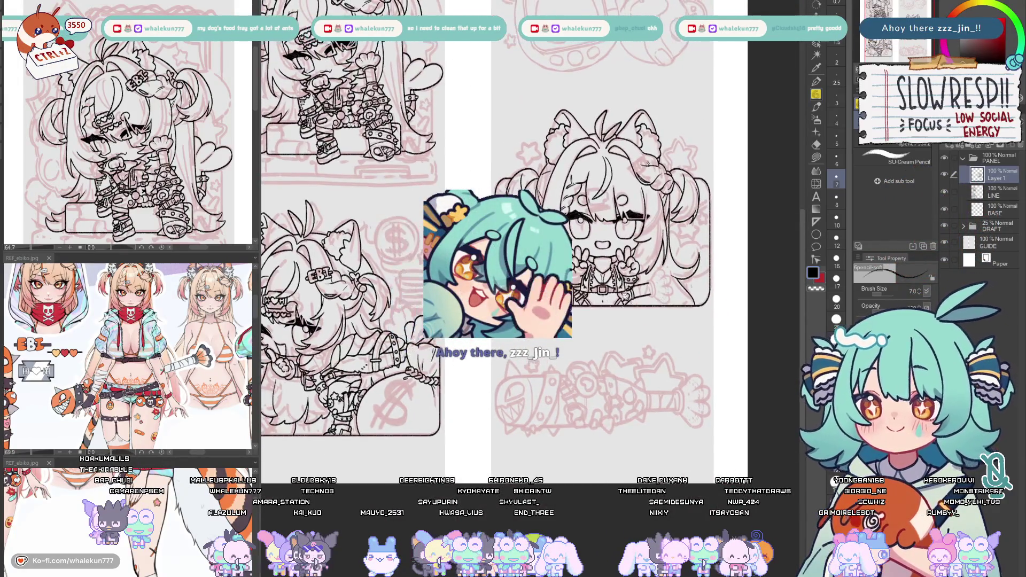
scroll(620, 298, up, 2)
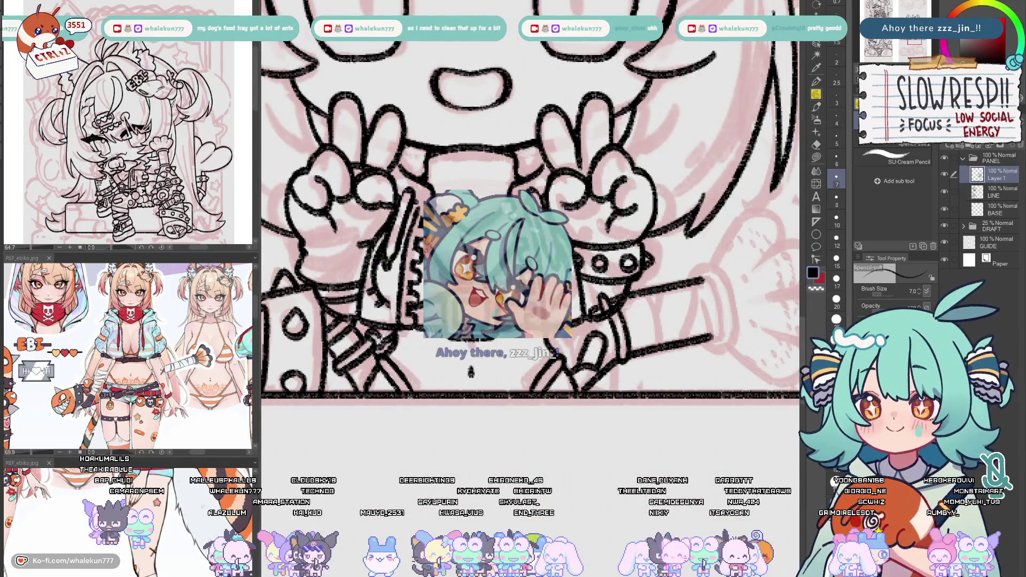
scroll(580, 355, down, 3)
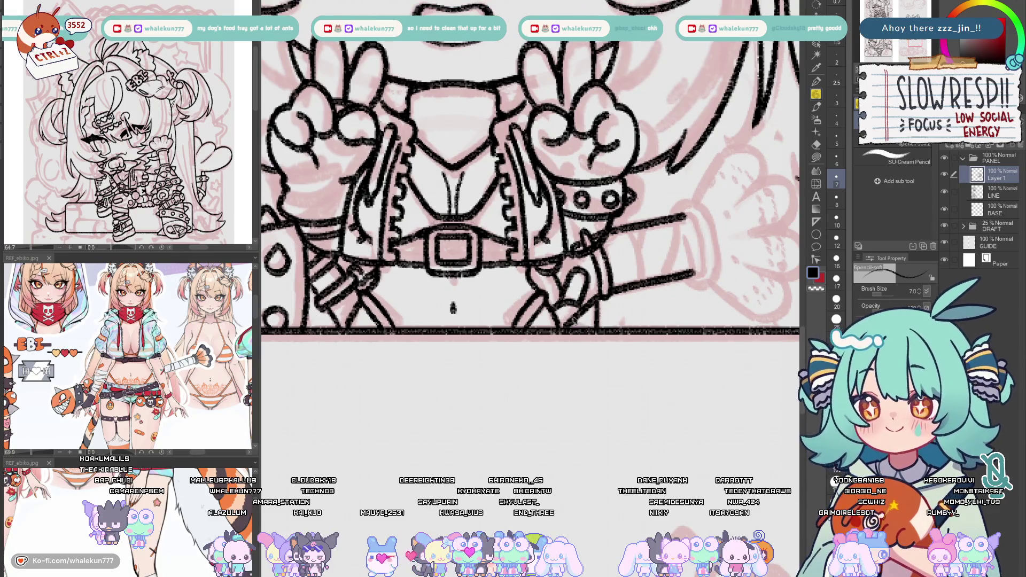
drag(653, 272, 569, 350)
drag(540, 309, 557, 364)
scroll(553, 307, down, 1)
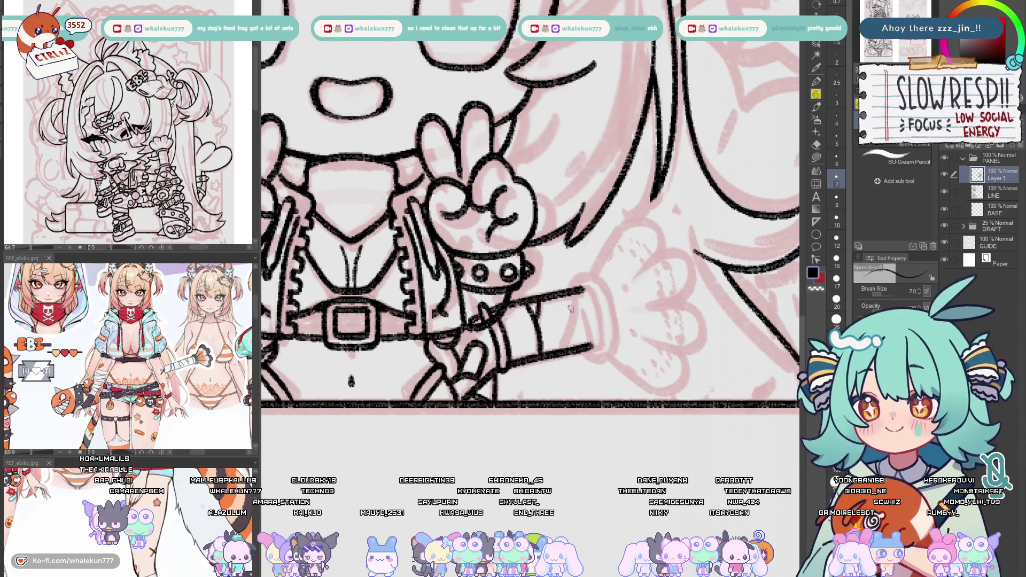
Redraw the right sleeve's edge and outline the rounded cuff end
drag(578, 294, 566, 343)
key(ctrl+z)
drag(579, 292, 569, 347)
drag(580, 292, 593, 345)
key(ctrl+z)
drag(579, 289, 597, 326)
mouse_move(576, 289)
mouse_down()
mouse_move(601, 281)
mouse_move(607, 350)
mouse_move(558, 391)
mouse_up()
mouse_move(309, 436)
mouse_down()
mouse_move(315, 358)
mouse_move(427, 459)
mouse_move(481, 320)
mouse_move(523, 293)
mouse_move(534, 311)
mouse_move(521, 301)
mouse_move(510, 308)
mouse_up()
Rework the line across the sleeve below the shell cuff, undoing several strokes
key(ctrl+z)
key(ctrl+z)
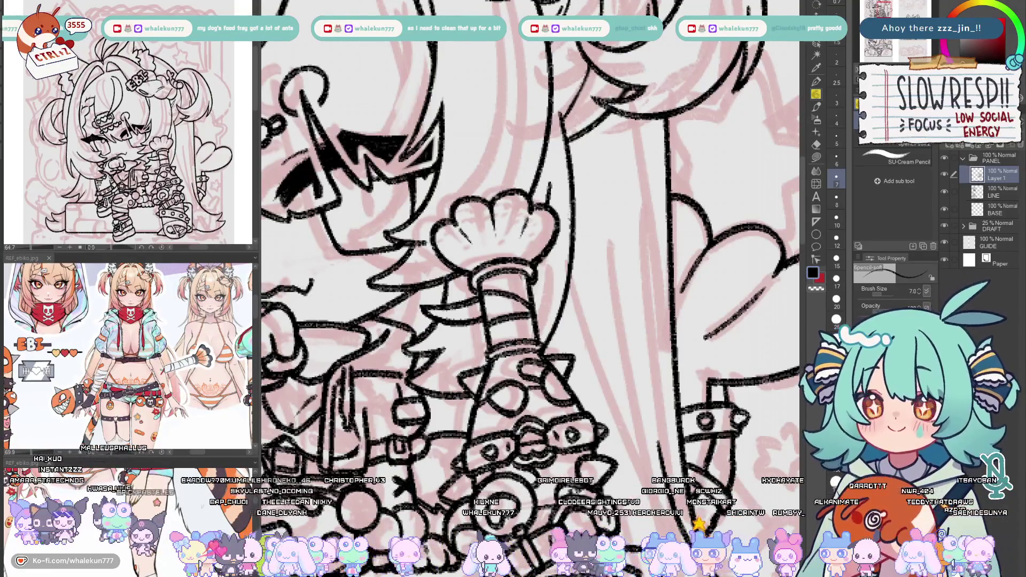
key(ctrl+z)
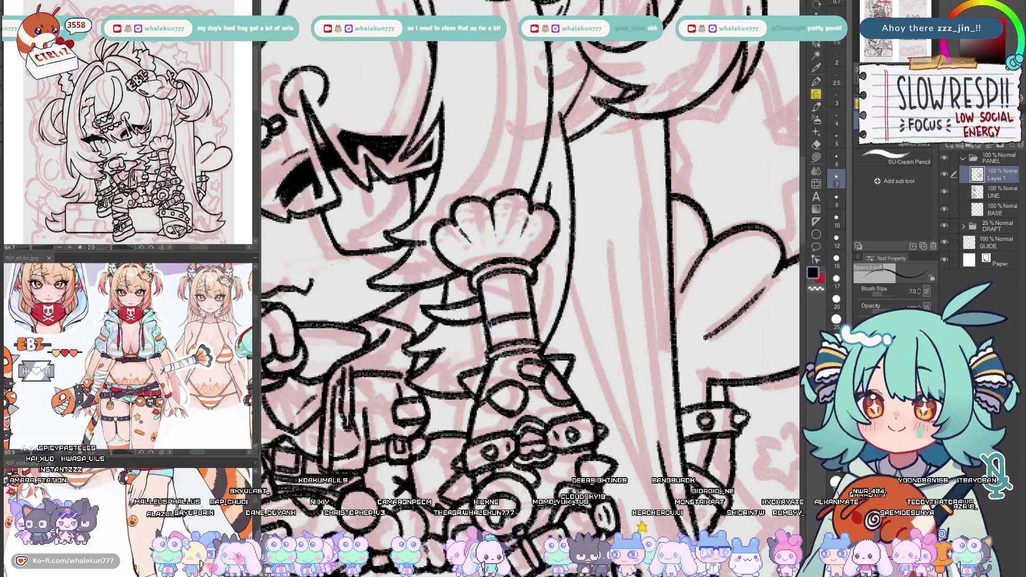
key(ctrl+z)
key(ctrl+z)
drag(485, 324, 534, 313)
drag(480, 288, 529, 313)
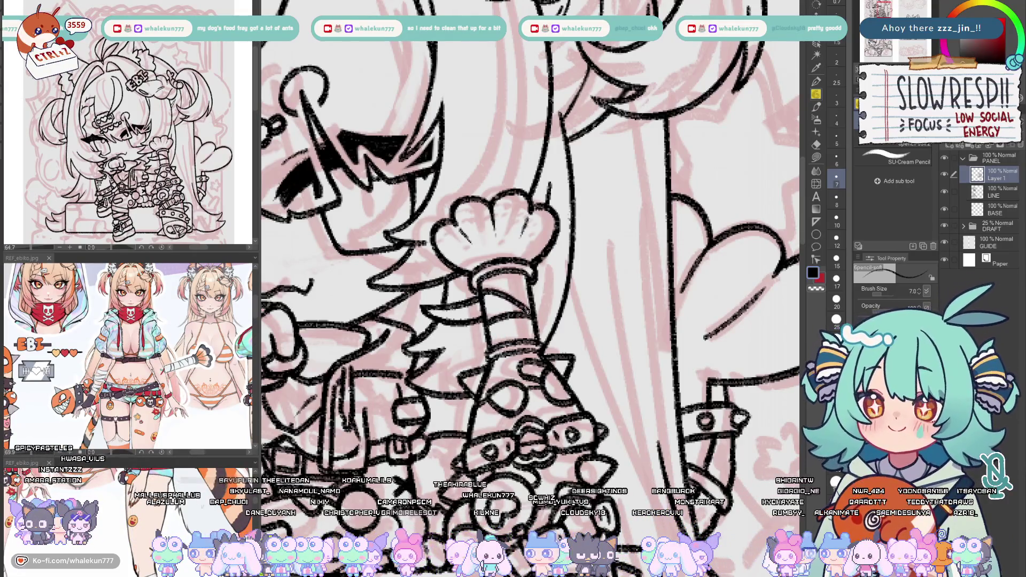
key(ctrl+z)
drag(483, 287, 531, 308)
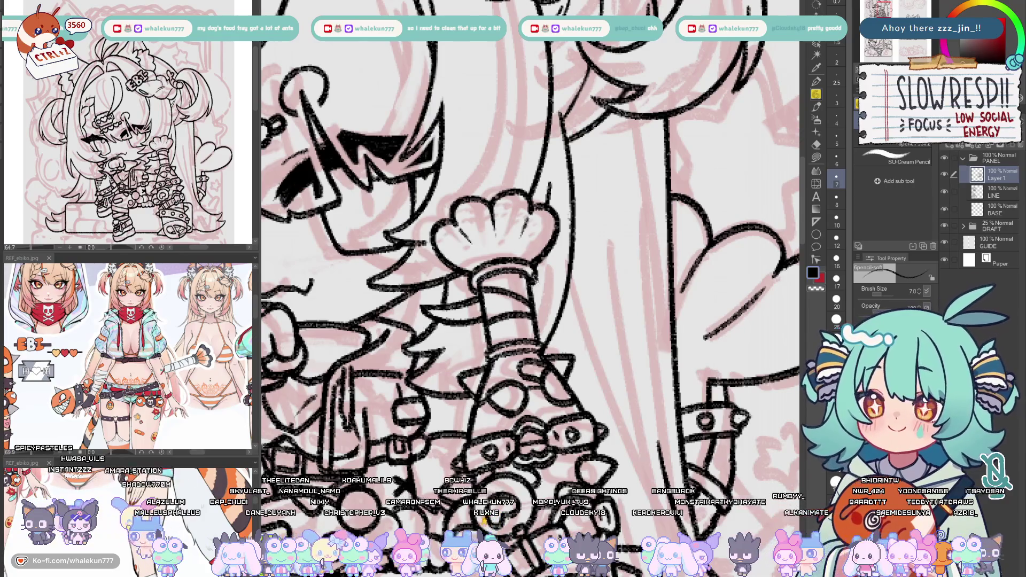
key(ctrl+z)
Zoom out and pan over to the tamagotchi panel
scroll(534, 273, down, 3)
scroll(519, 371, down, 2)
drag(588, 374, 422, 417)
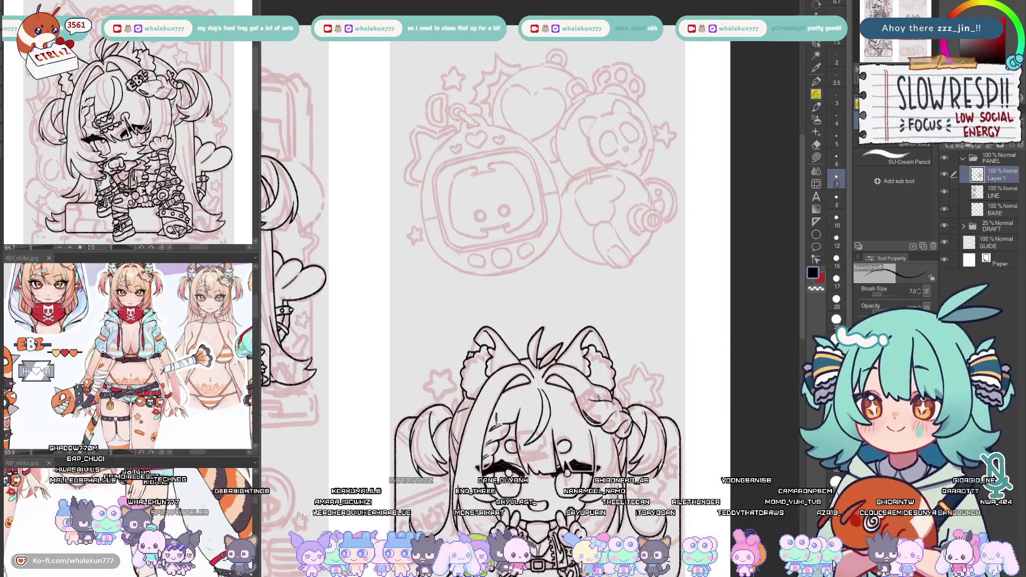
Flip the canvas view horizontally with H to check the chibi lineart
key(h)
key(h)
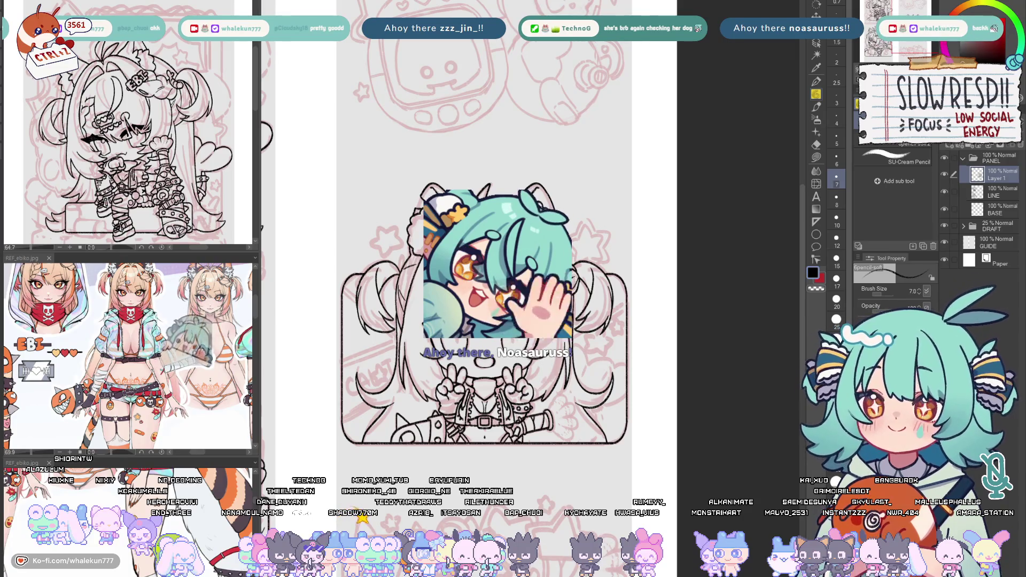
Zoom in on the open hand and try the first finger line strokes
mouse_move(571, 341)
mouse_down()
mouse_move(599, 332)
mouse_move(604, 310)
mouse_up()
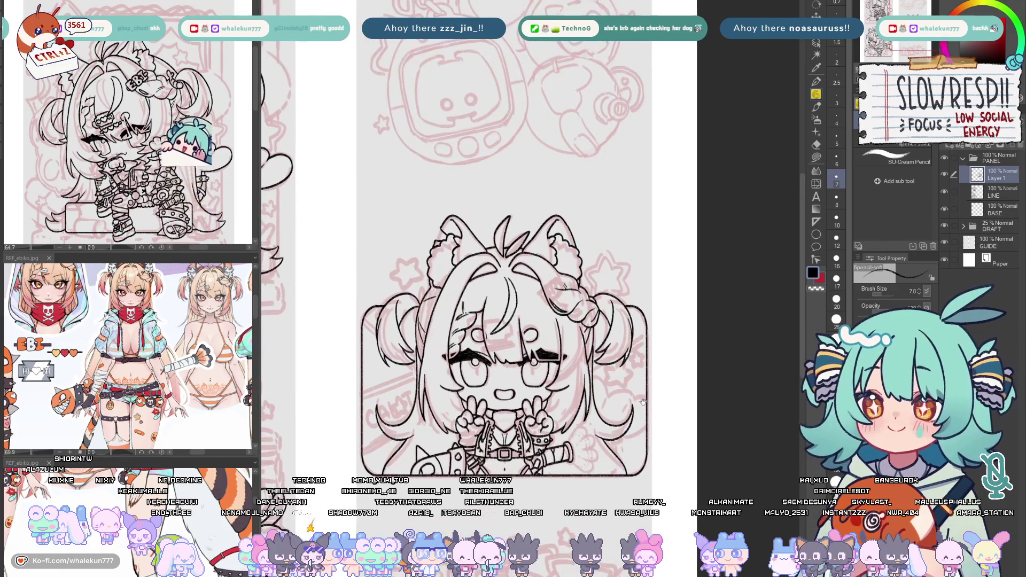
drag(643, 402, 653, 400)
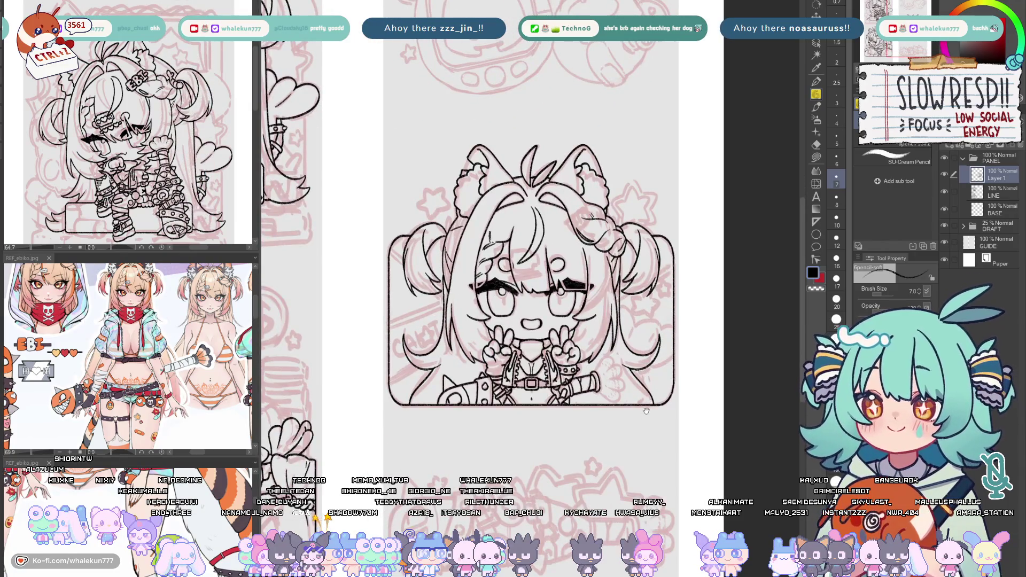
scroll(653, 400, up, 5)
scroll(653, 366, up, 2)
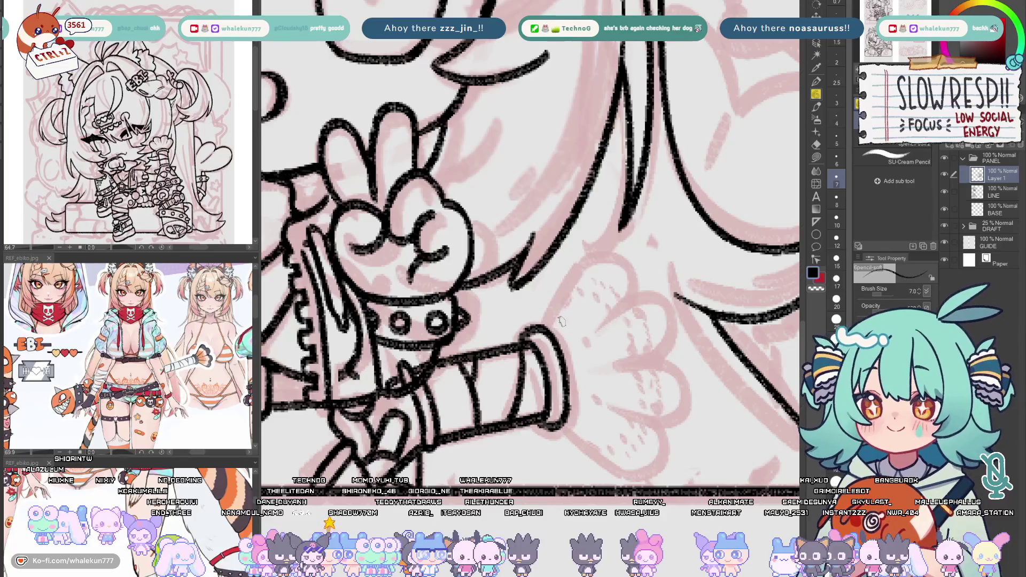
drag(545, 328, 582, 263)
key(ctrl+z)
mouse_move(569, 305)
mouse_down()
mouse_move(556, 288)
mouse_move(554, 310)
mouse_move(533, 320)
mouse_move(591, 255)
mouse_move(621, 288)
mouse_move(586, 334)
mouse_up()
key(ctrl+z)
mouse_move(622, 297)
mouse_down()
mouse_move(586, 333)
mouse_move(633, 297)
mouse_move(663, 336)
mouse_move(641, 365)
mouse_move(650, 367)
mouse_up()
key(ctrl+z)
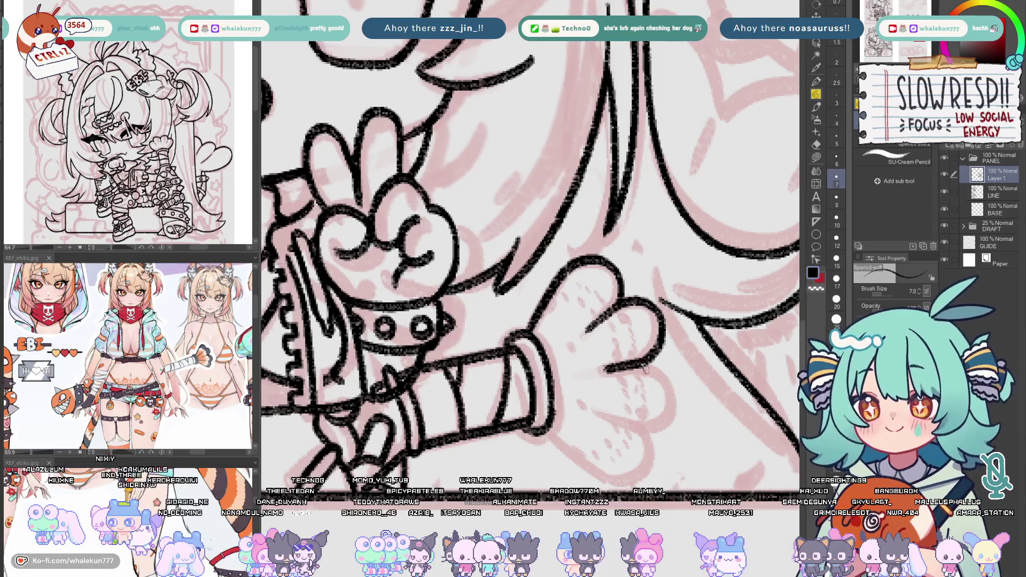
Mirror the view and refine the finger's curved, left and lower outlines, then zoom out
key(h)
drag(618, 312, 592, 374)
key(ctrl+z)
mouse_move(617, 316)
mouse_down()
mouse_move(590, 371)
mouse_move(617, 383)
mouse_move(588, 344)
mouse_move(620, 376)
mouse_move(604, 357)
mouse_up()
key(ctrl+z)
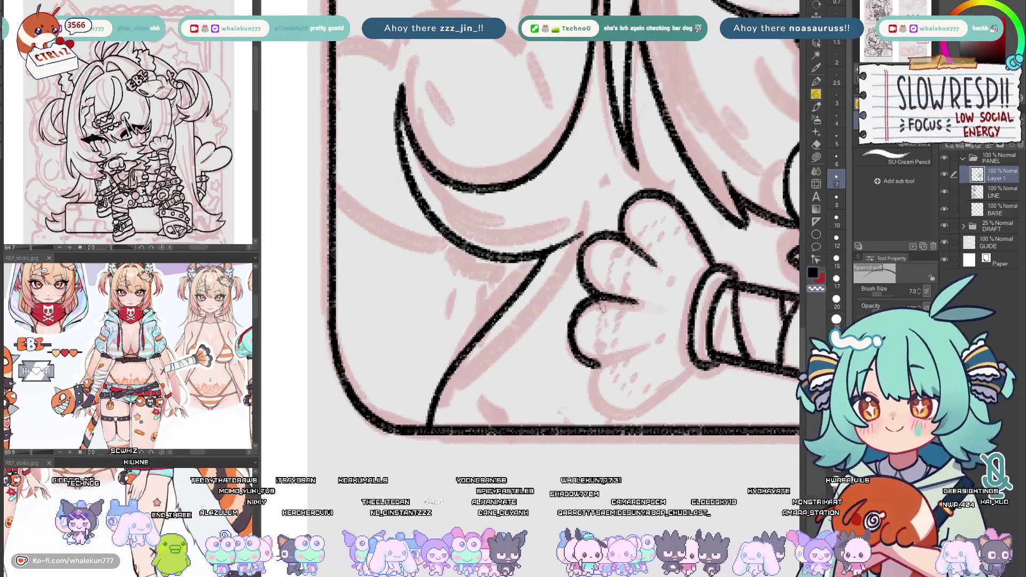
key(ctrl+z)
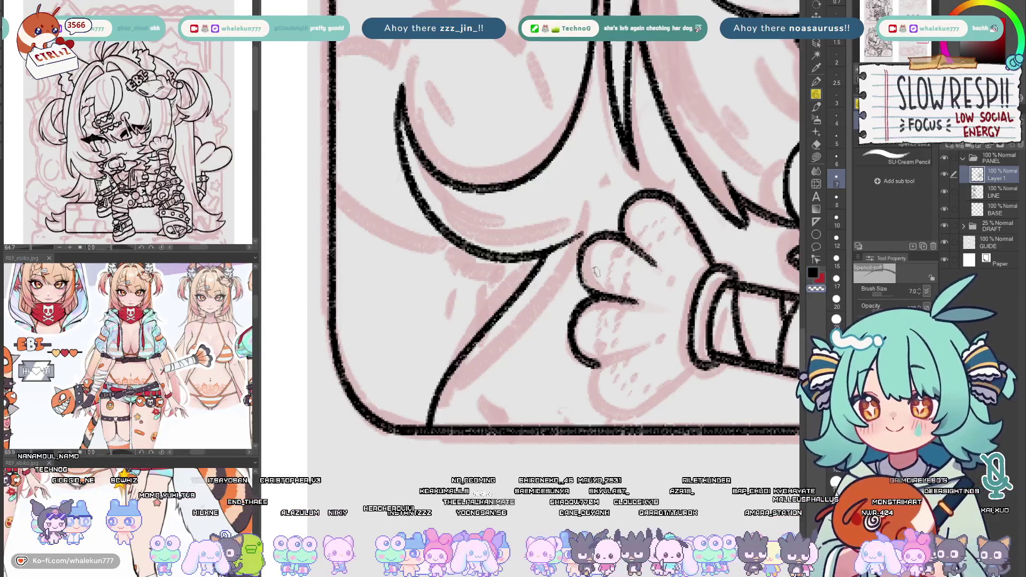
mouse_move(583, 250)
mouse_down()
mouse_move(595, 280)
mouse_move(588, 297)
mouse_up()
key(ctrl+z)
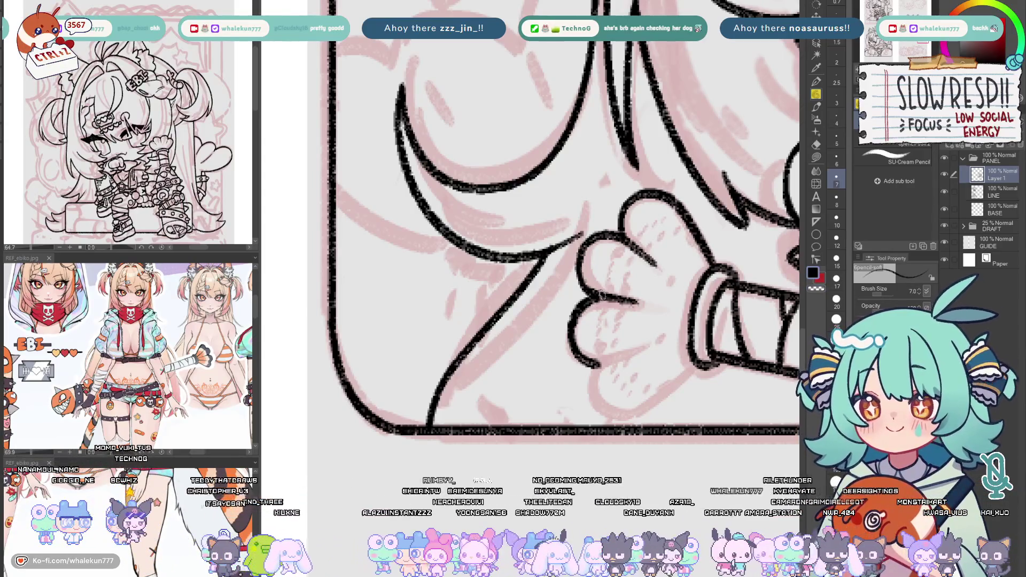
mouse_move(636, 371)
mouse_down()
mouse_move(598, 358)
mouse_move(645, 343)
mouse_up()
key(ctrl+z)
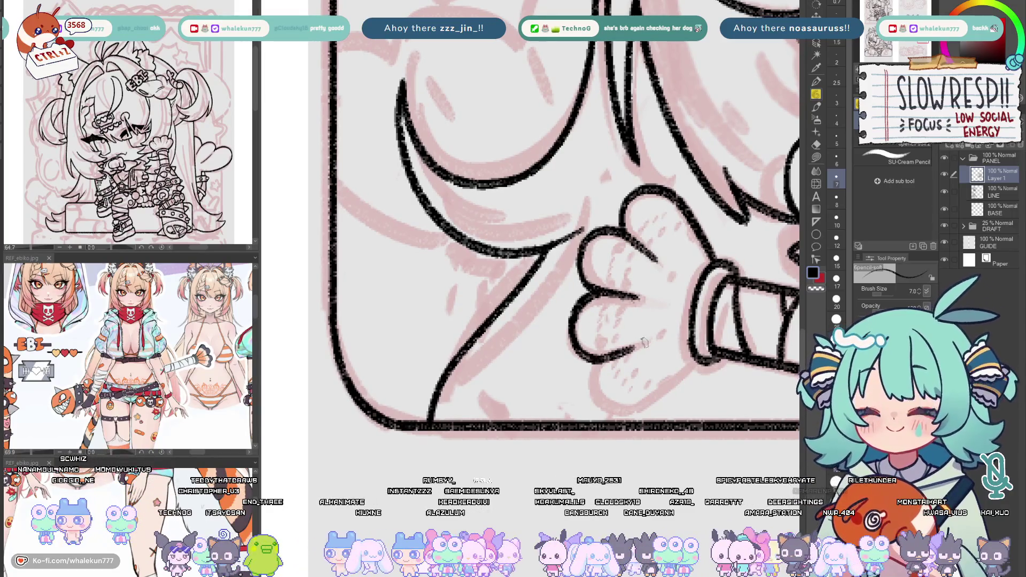
mouse_move(594, 364)
mouse_down()
mouse_move(614, 410)
mouse_move(600, 375)
mouse_move(631, 412)
mouse_move(689, 370)
mouse_up()
key(ctrl+z)
scroll(600, 360, down, 6)
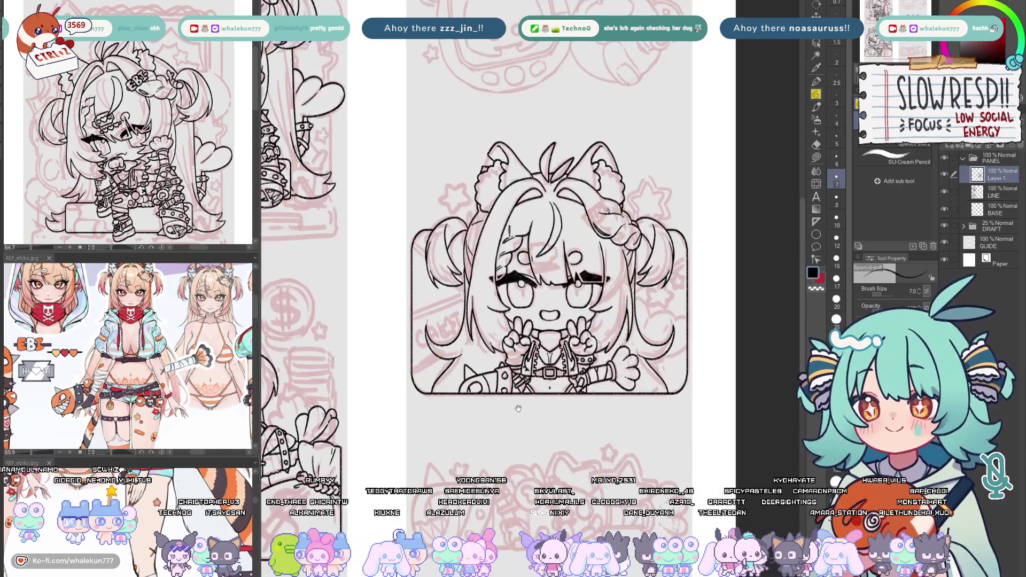
drag(517, 409, 619, 412)
Zoom into the hair beside the peace sign and ink a thin strand line
scroll(623, 422, down, 3)
scroll(628, 421, up, 3)
scroll(629, 421, up, 2)
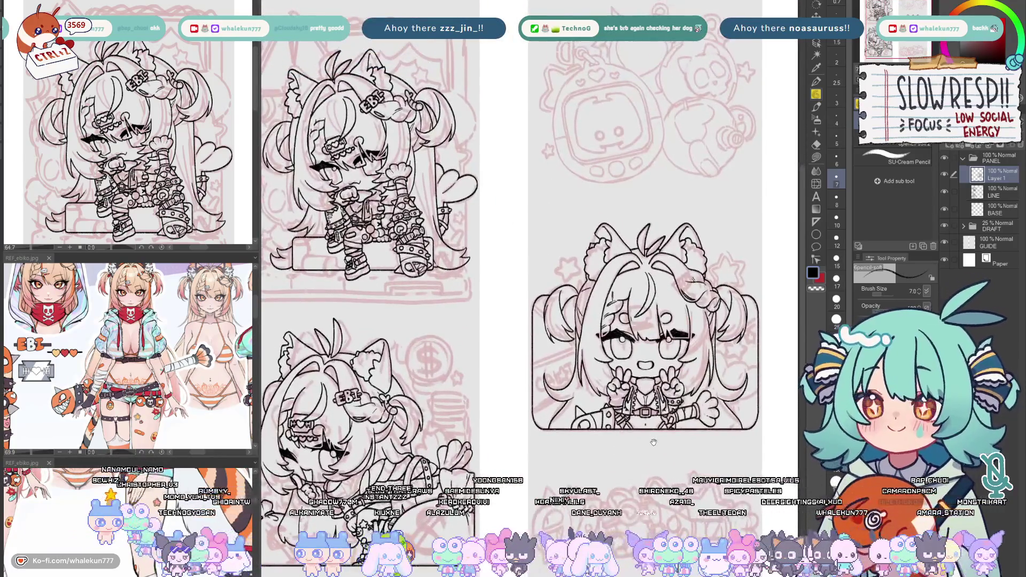
scroll(646, 390, right, 3)
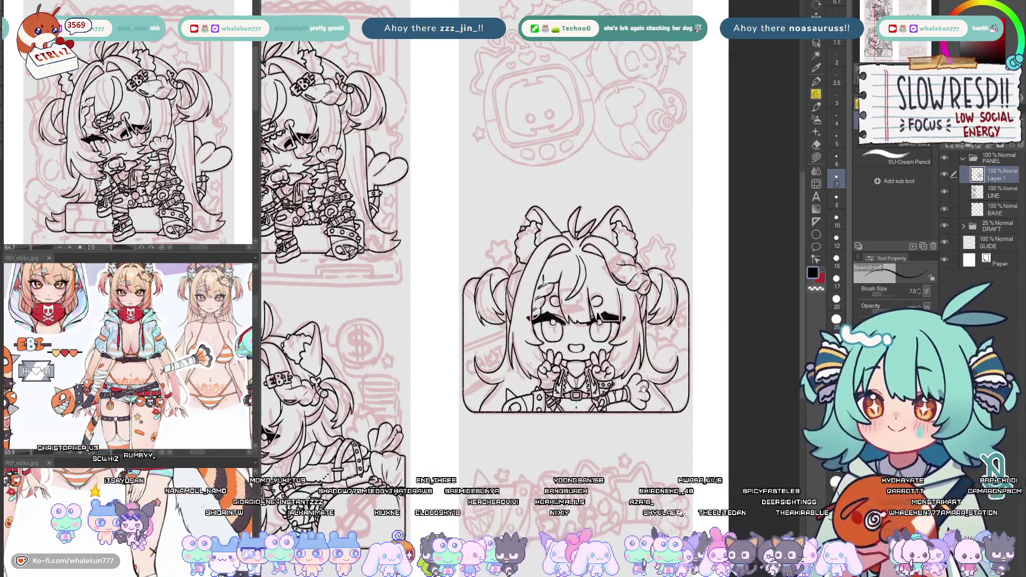
scroll(664, 350, up, 8)
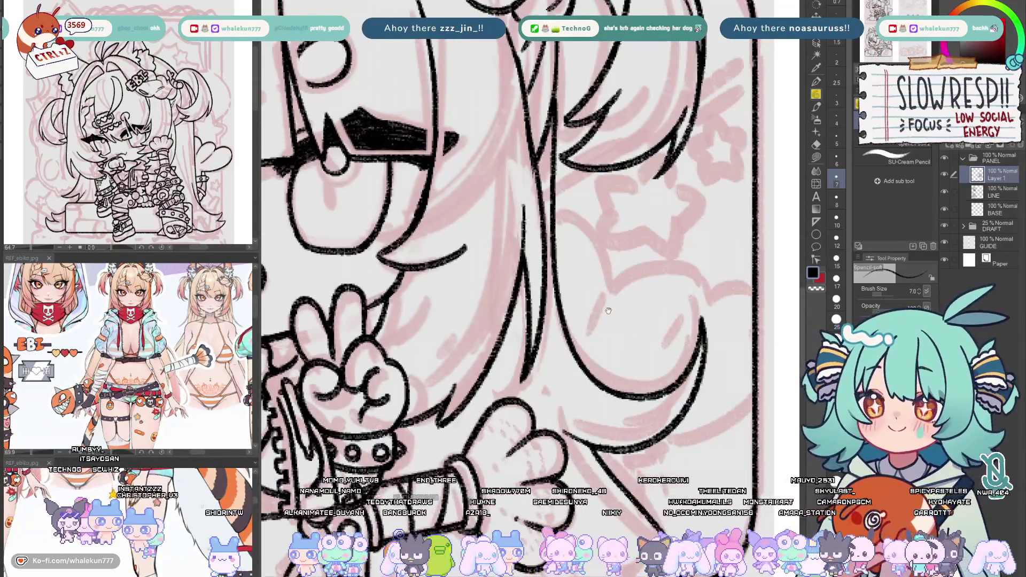
scroll(615, 321, up, 2)
drag(582, 368, 602, 314)
key(ctrl+z)
key(ctrl+z)
mouse_move(581, 366)
mouse_down()
mouse_move(603, 311)
mouse_move(580, 370)
mouse_up()
Ink the hair curve running across to the right, redrawing it several times
key(ctrl+z)
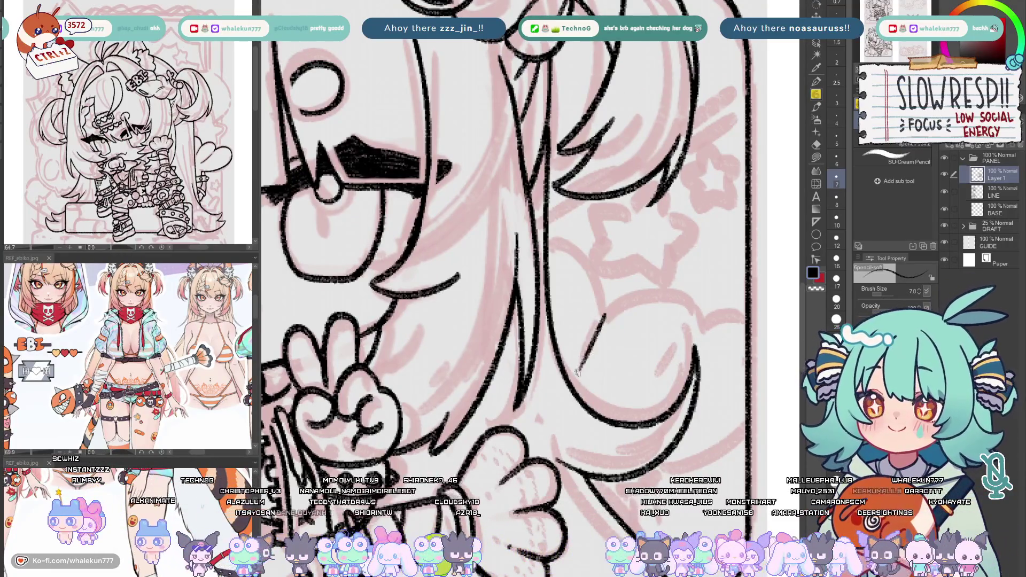
mouse_move(602, 315)
mouse_down()
mouse_move(650, 293)
mouse_move(698, 316)
mouse_up()
key(ctrl+z)
mouse_move(604, 316)
mouse_down()
mouse_move(660, 288)
mouse_move(700, 318)
mouse_up()
key(ctrl+z)
mouse_move(603, 317)
mouse_down()
mouse_move(676, 291)
mouse_move(701, 332)
mouse_up()
key(ctrl+z)
mouse_move(602, 320)
mouse_down()
mouse_move(626, 302)
mouse_move(700, 330)
mouse_up()
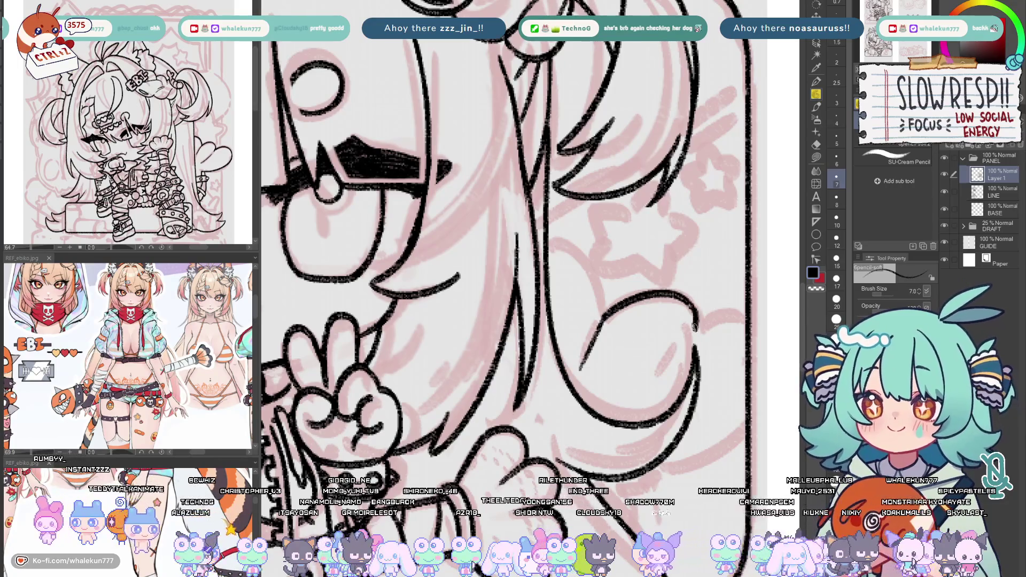
key(ctrl+z)
mouse_move(601, 319)
mouse_down()
mouse_move(673, 293)
mouse_move(707, 324)
mouse_move(668, 334)
mouse_move(706, 321)
mouse_up()
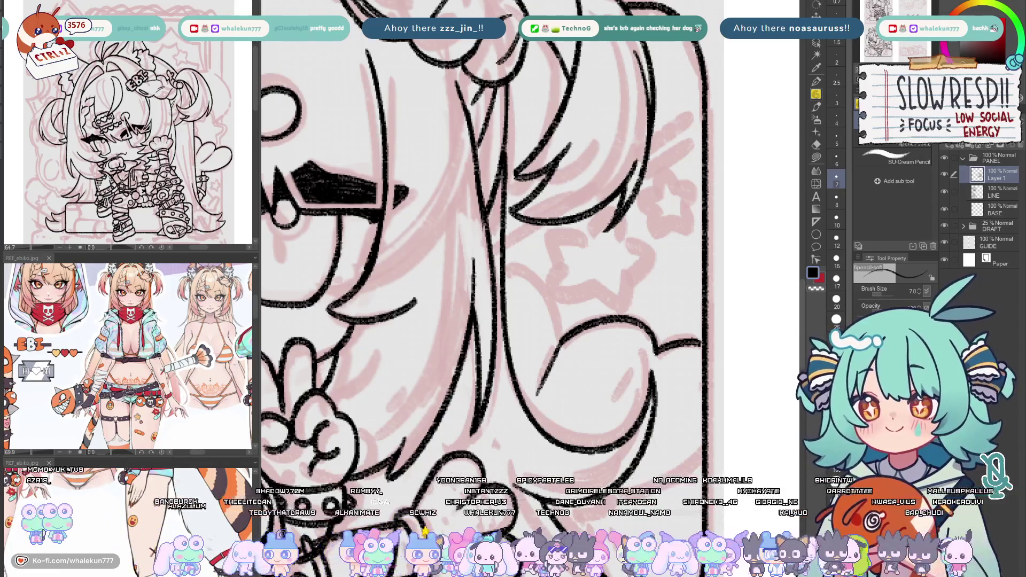
Ink the lower hair locks, including a line sweeping down-left
drag(743, 198, 778, 119)
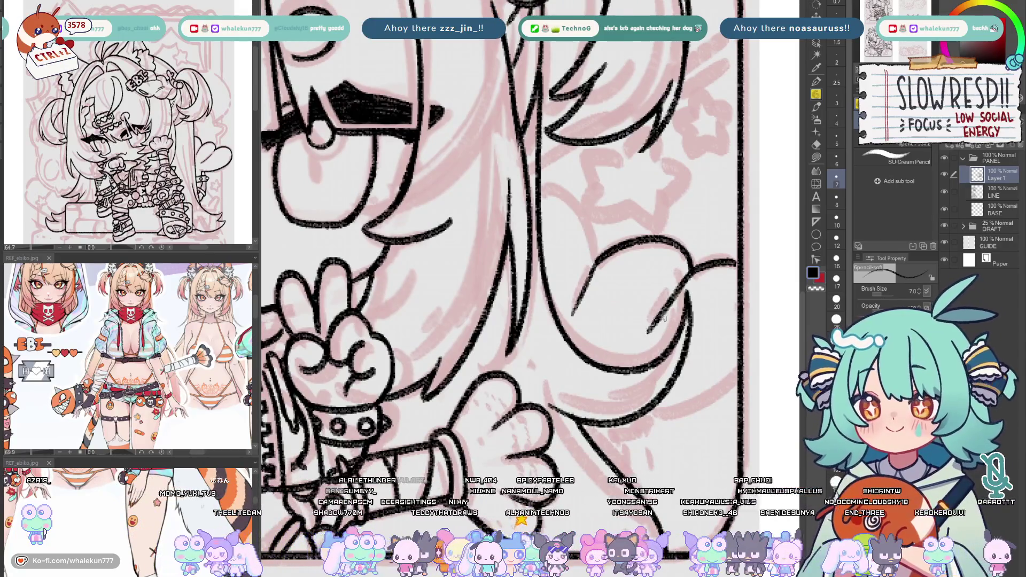
drag(676, 319, 660, 324)
key(ctrl+z)
key(ctrl+y)
key(ctrl+z)
drag(683, 270, 637, 331)
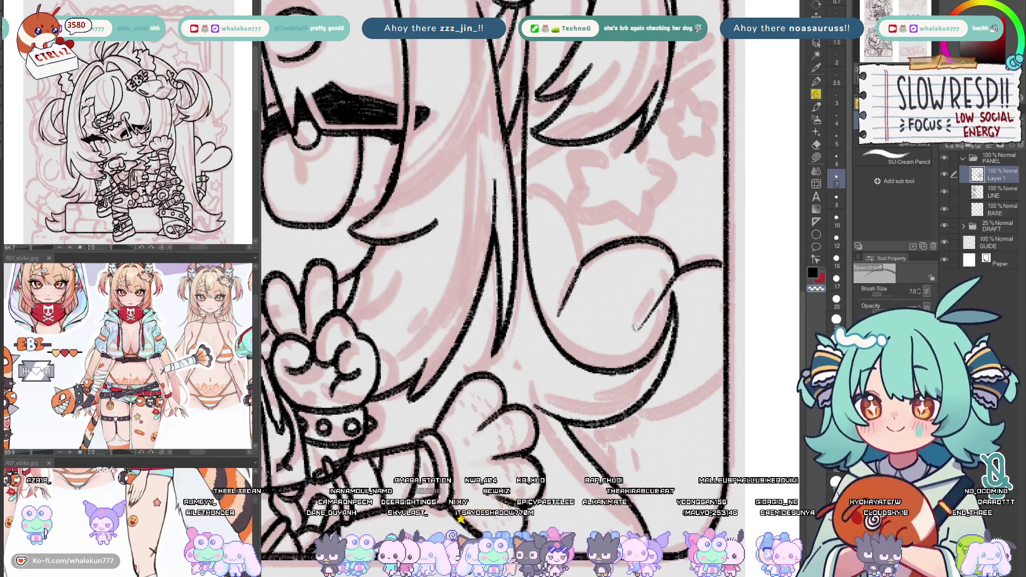
mouse_move(721, 367)
mouse_down()
mouse_move(671, 409)
mouse_move(635, 416)
mouse_up()
key(ctrl+z)
key(ctrl+z)
key(ctrl+z)
drag(721, 368, 632, 416)
With the view mirrored, ink a curved hair lock rising upward, then flip back
key(h)
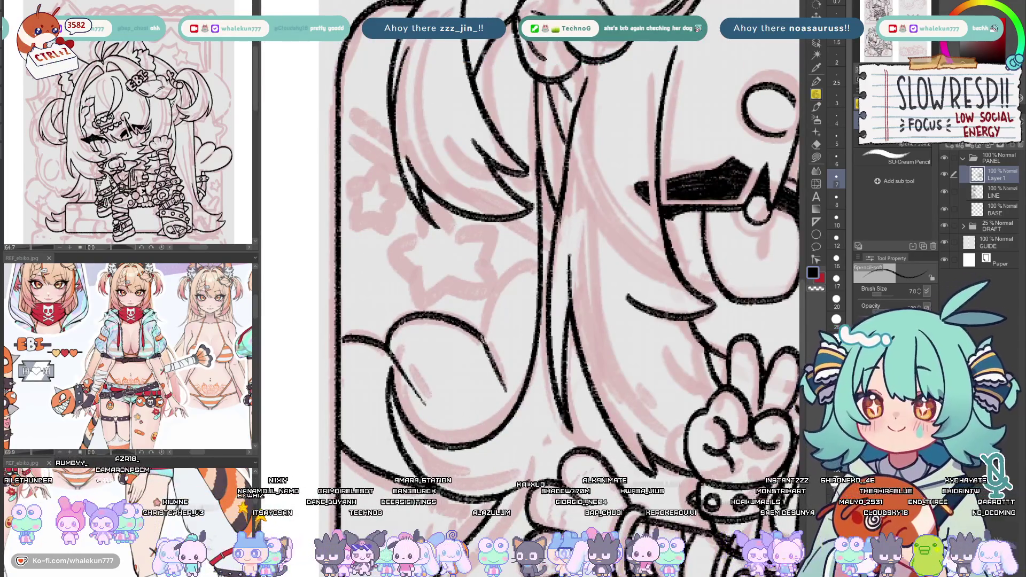
mouse_move(484, 341)
mouse_down()
mouse_move(503, 289)
mouse_move(529, 270)
mouse_move(500, 283)
mouse_move(536, 273)
mouse_up()
key(ctrl+z)
key(ctrl+z)
mouse_move(484, 340)
mouse_down()
mouse_move(513, 272)
mouse_move(542, 275)
mouse_up()
key(h)
scroll(661, 355, down, 3)
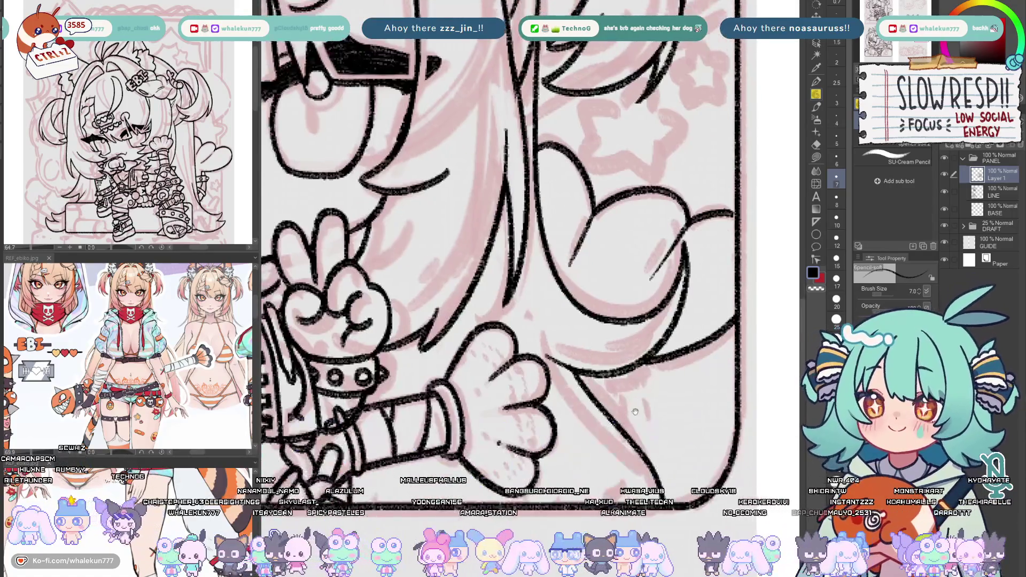
drag(662, 355, 683, 315)
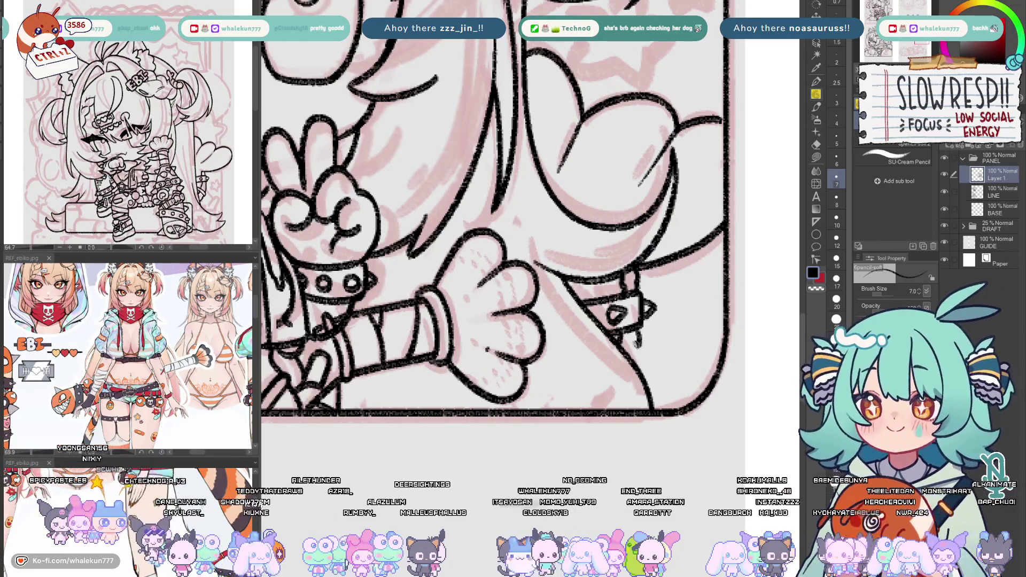
Select Layer 1 and try shifting the chibi lineart right, then undo the move
scroll(635, 290, down, 3)
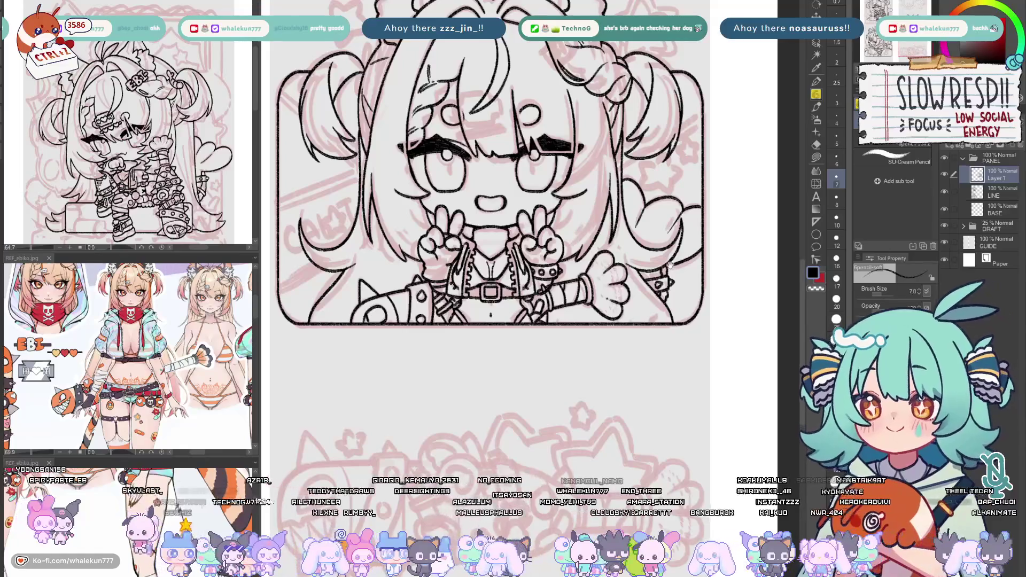
scroll(669, 264, up, 4)
scroll(572, 287, down, 4)
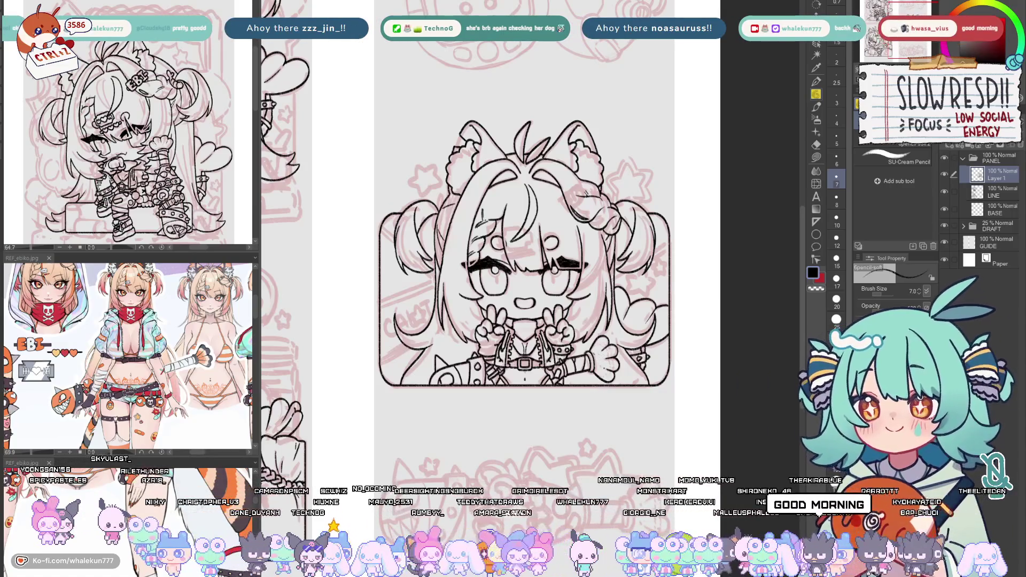
scroll(592, 354, down, 4)
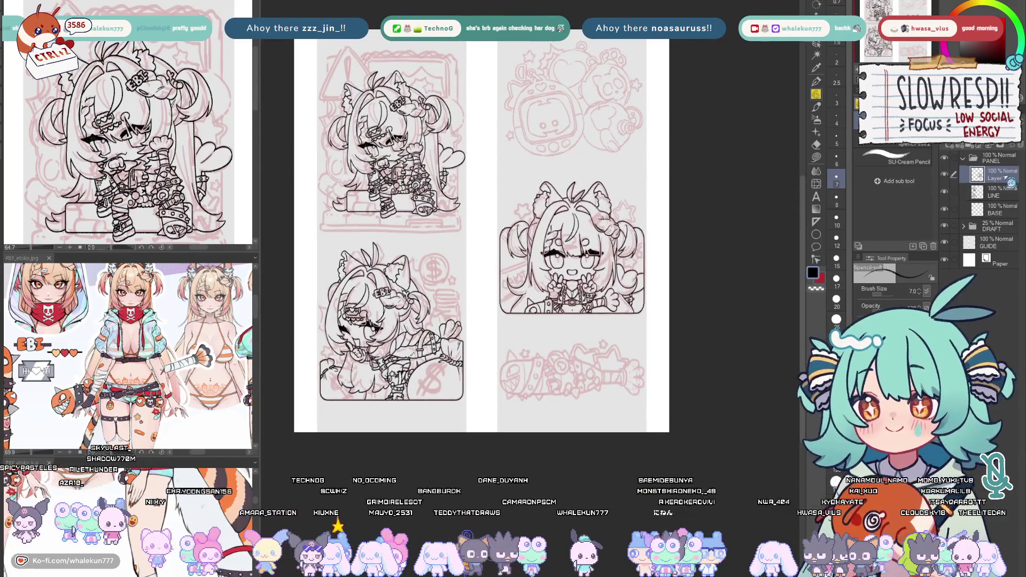
click(994, 242)
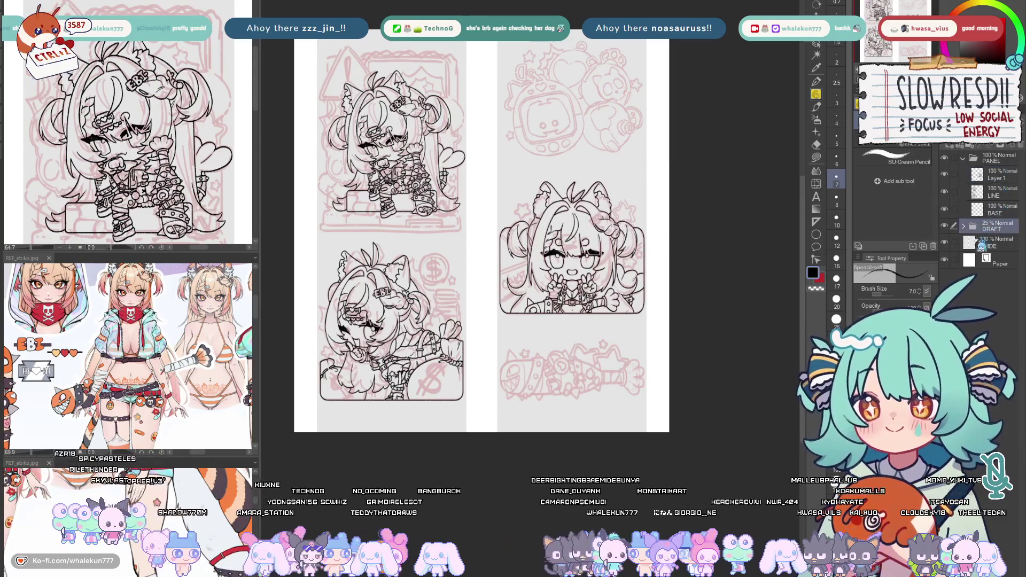
key(w)
click(992, 181)
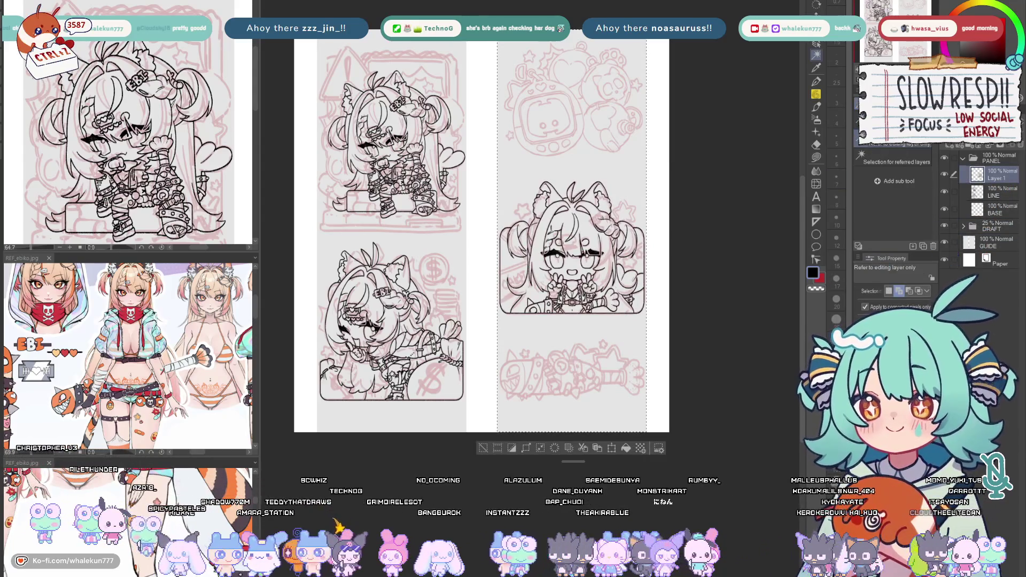
drag(572, 246, 615, 245)
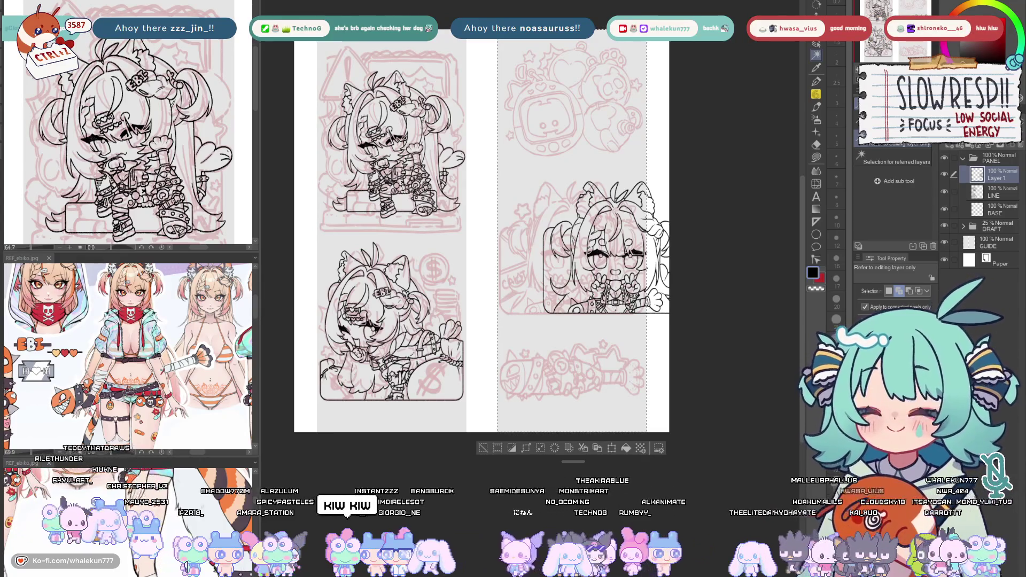
key(ctrl+z)
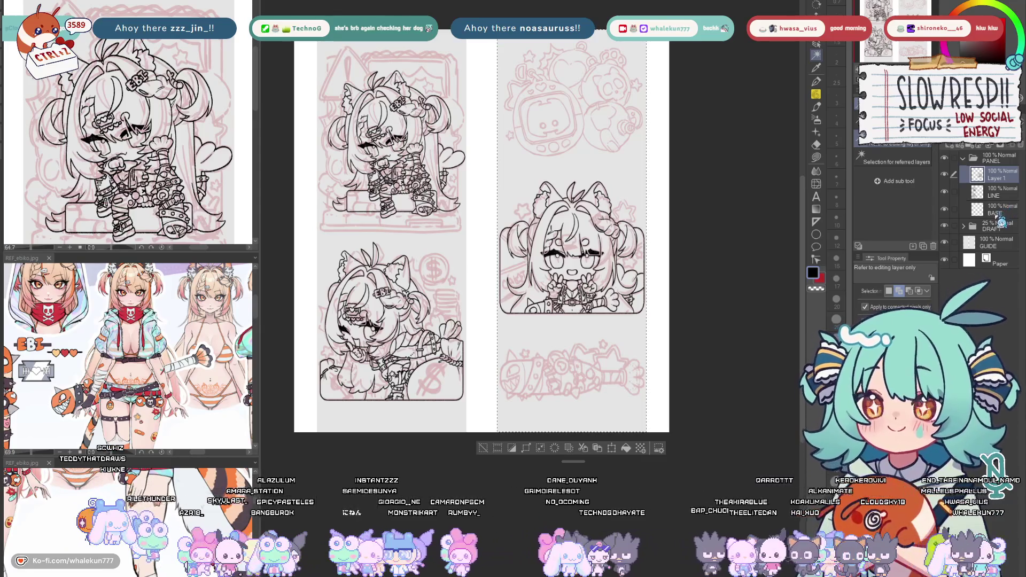
Copy Layer 1's linework and merge it down into the LINE layer
key(ctrl+c)
key(ctrl+v)
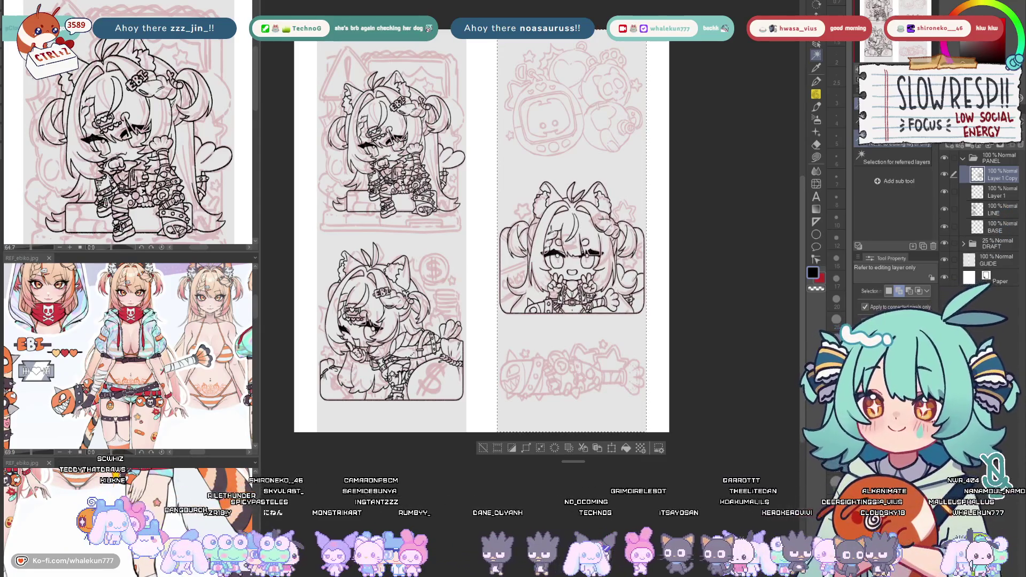
key(ctrl+e)
key(ctrl+e)
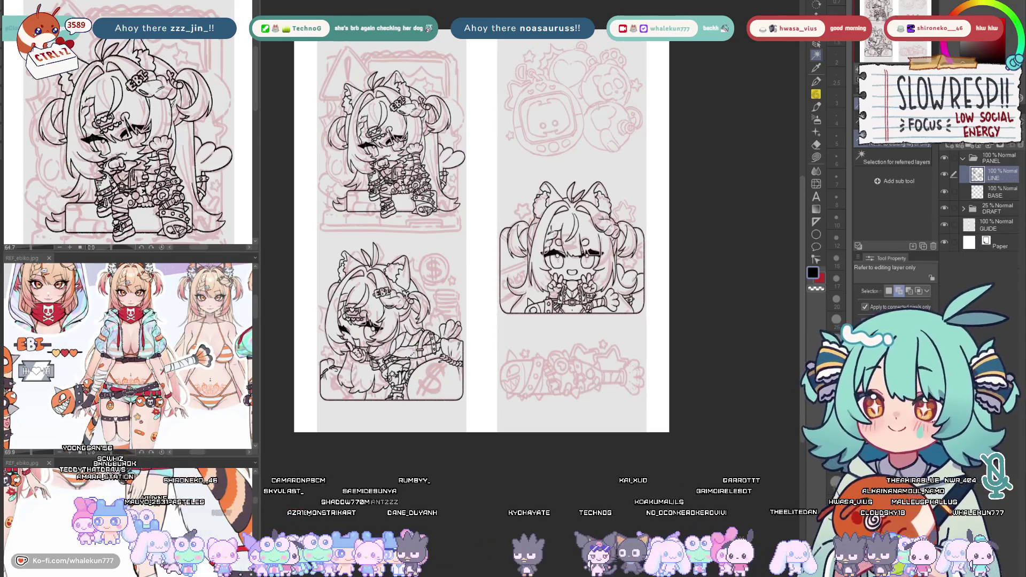
drag(732, 353, 738, 411)
key(k)
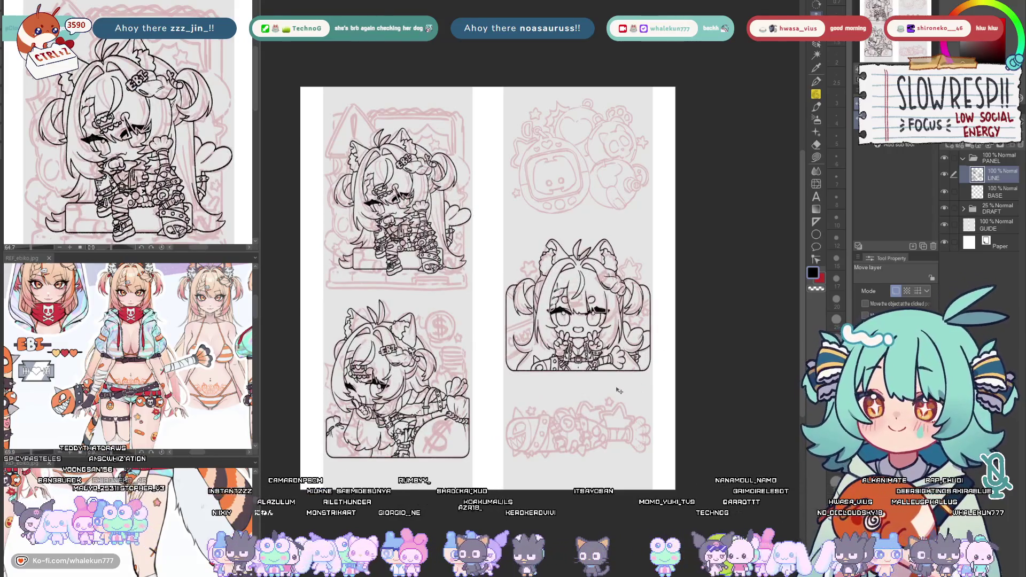
Add a new empty raster layer above the lineart and pick the linear ruler
click(956, 152)
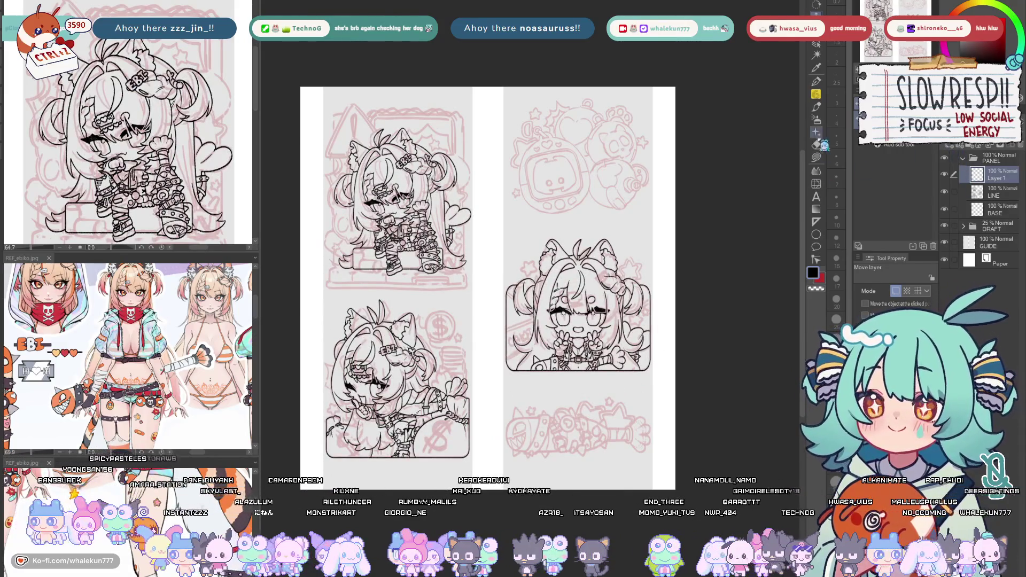
click(816, 221)
key(ctrl+plus)
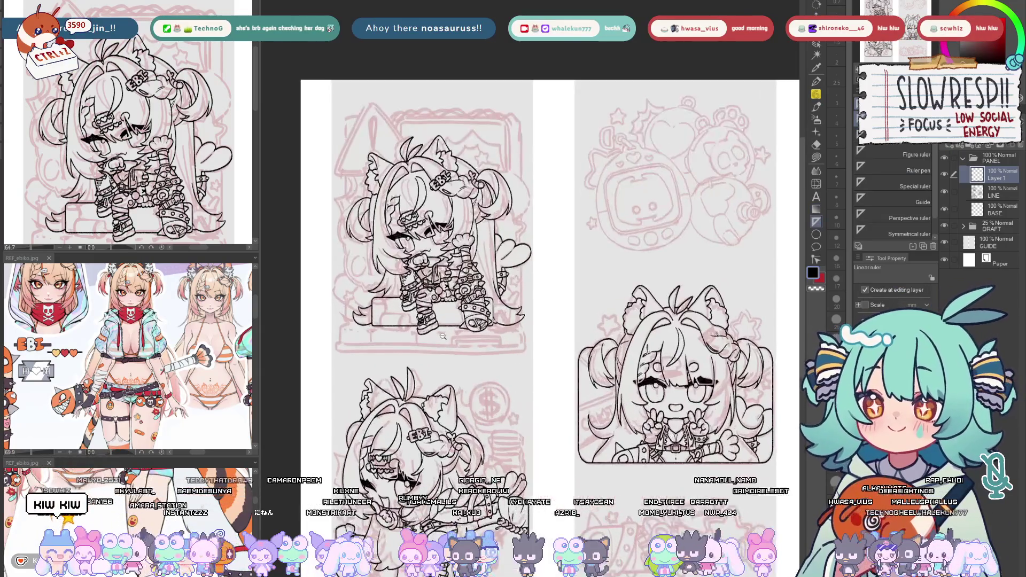
key(ctrl+plus)
key(ctrl+plus)
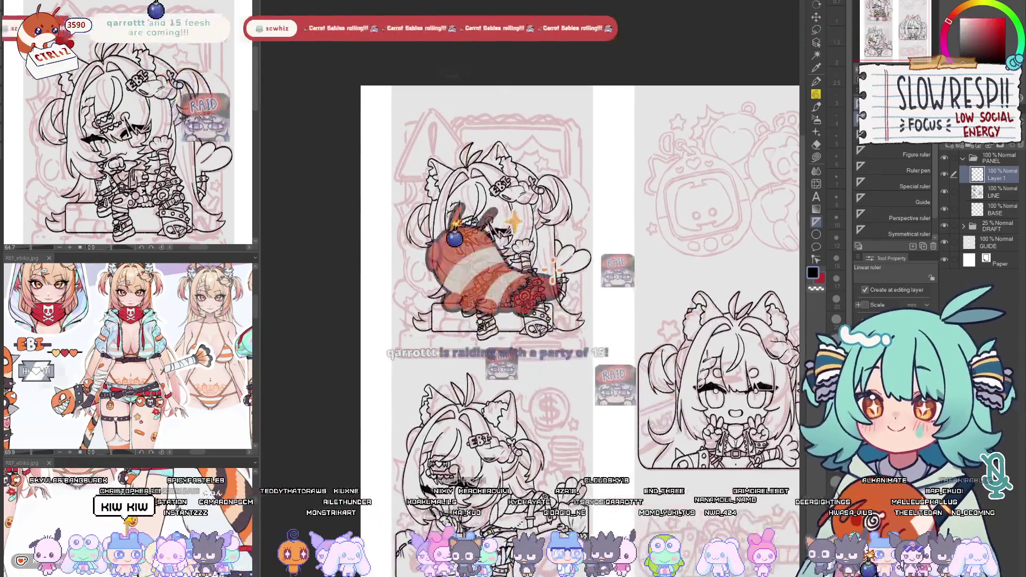
key(ctrl+minus)
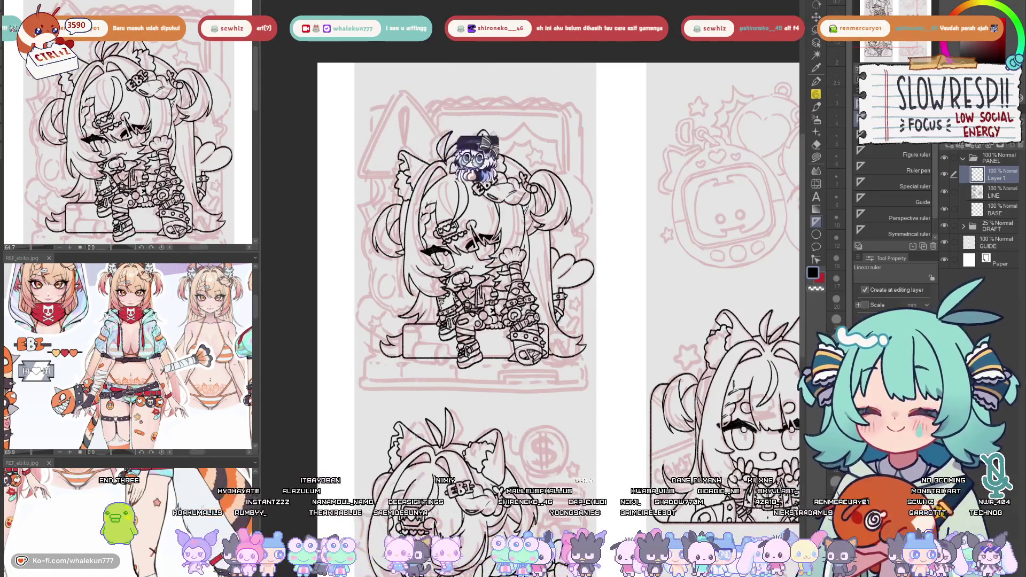
Lay a Linear ruler beneath the pedestal and ink a straight line along it
key(p)
mouse_move(519, 420)
mouse_down()
mouse_move(527, 409)
mouse_move(502, 402)
mouse_up()
key(u)
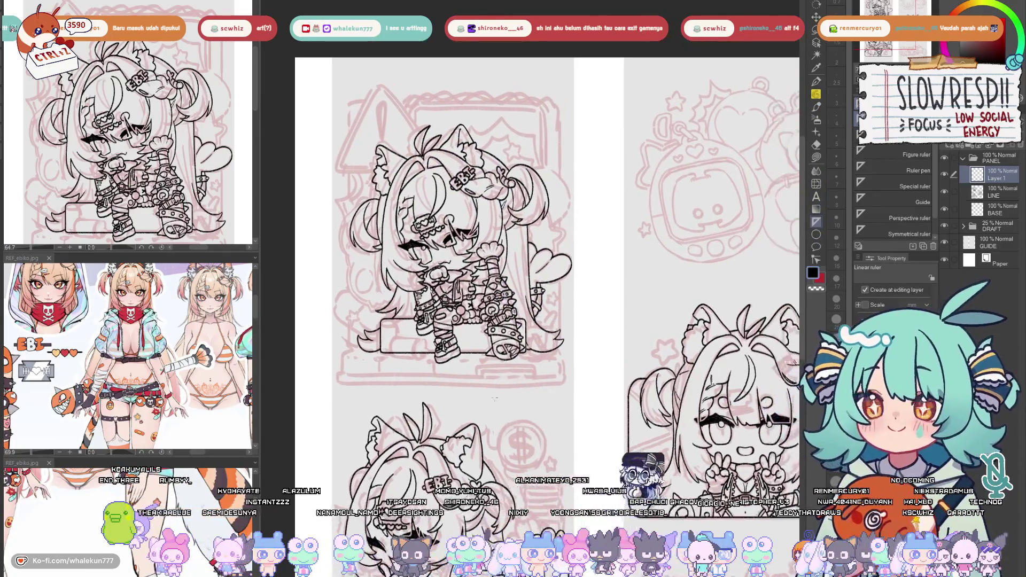
scroll(503, 402, up, 2)
drag(301, 402, 663, 407)
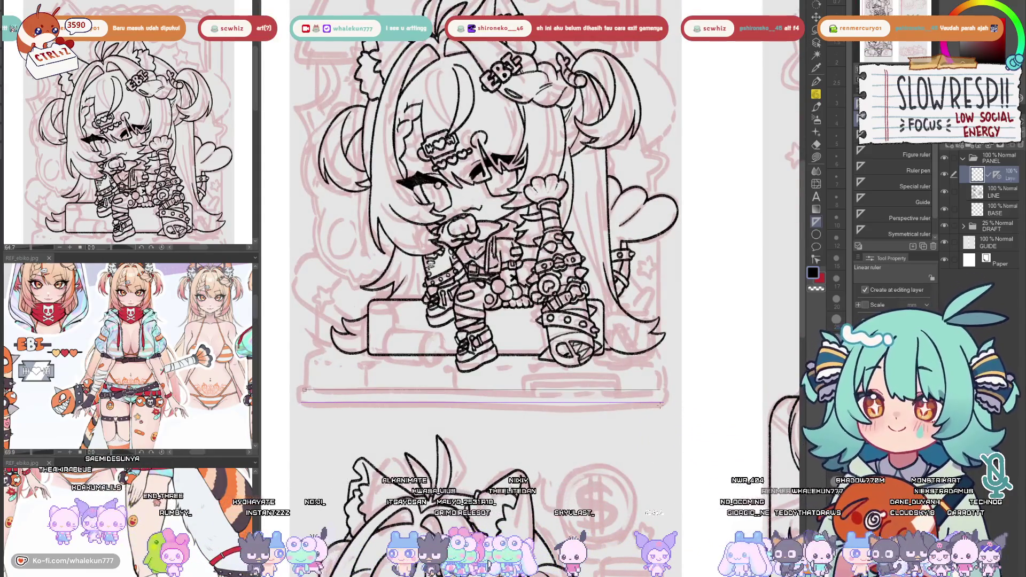
key(p)
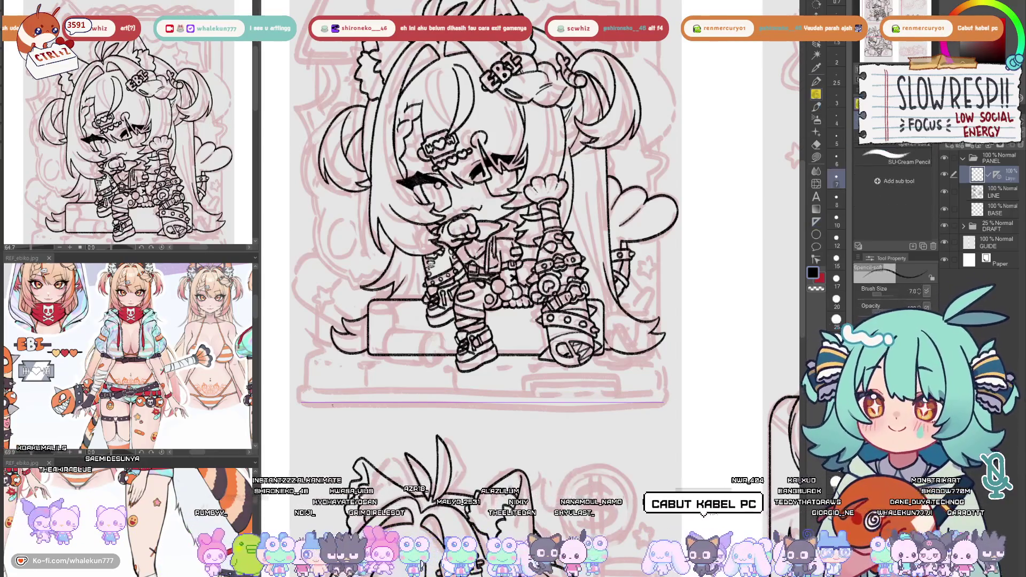
drag(301, 402, 664, 402)
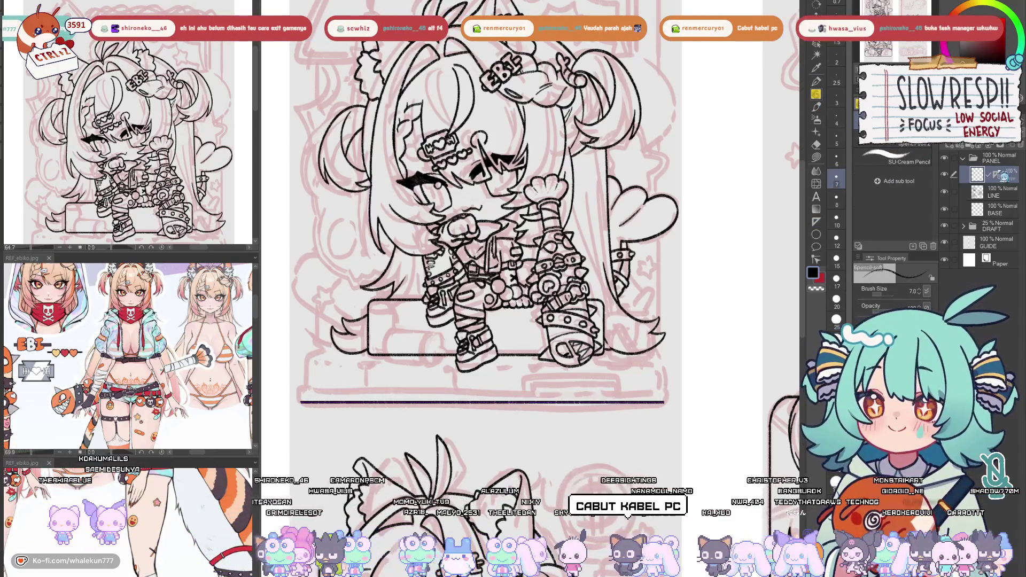
Duplicate the ruled line's layer and move the copy up to form a double line
key(k)
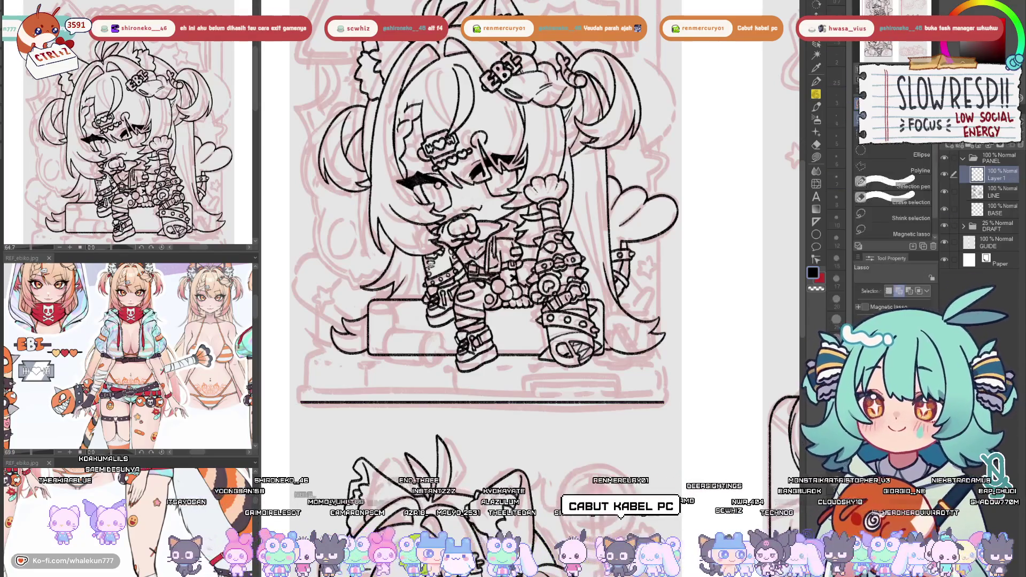
key(ctrl+c)
key(ctrl+v)
drag(575, 433, 575, 423)
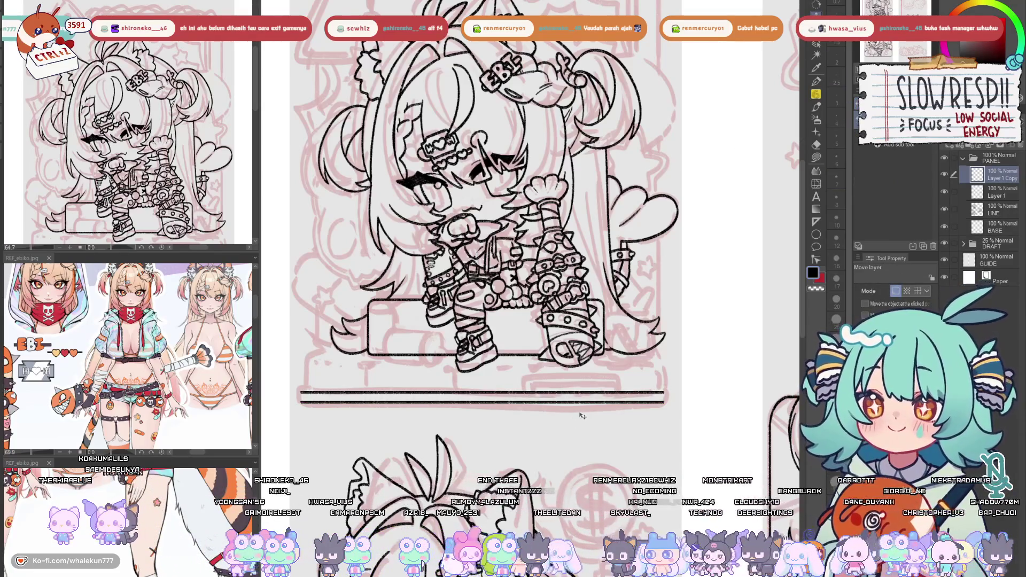
Try a joining curve on a new layer from the top line's right end, then undo it
key(p)
scroll(696, 367, up, 3)
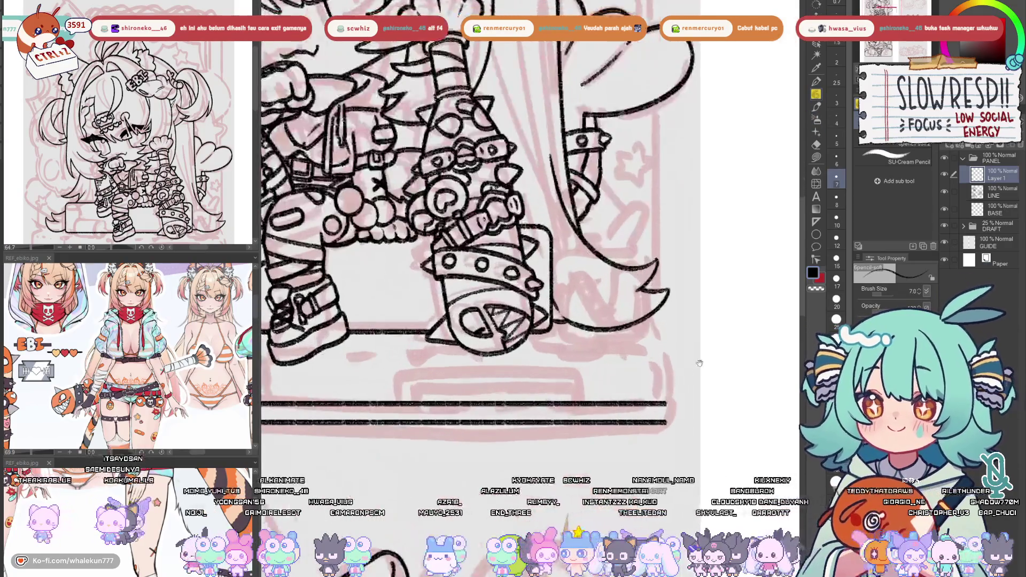
key(ctrl+shift+n)
mouse_move(704, 402)
mouse_down()
mouse_move(718, 431)
mouse_move(705, 439)
mouse_up()
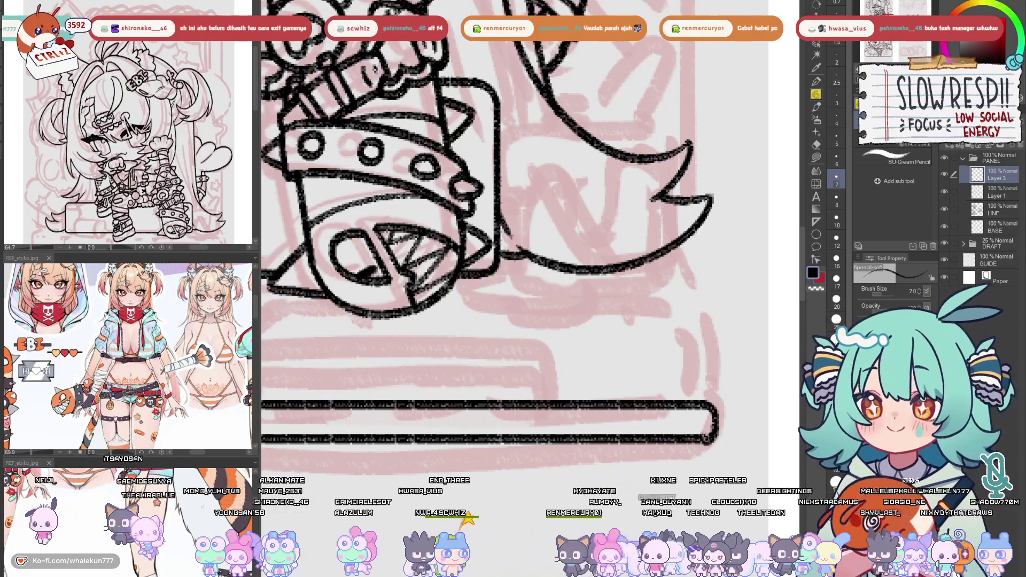
key(ctrl+z)
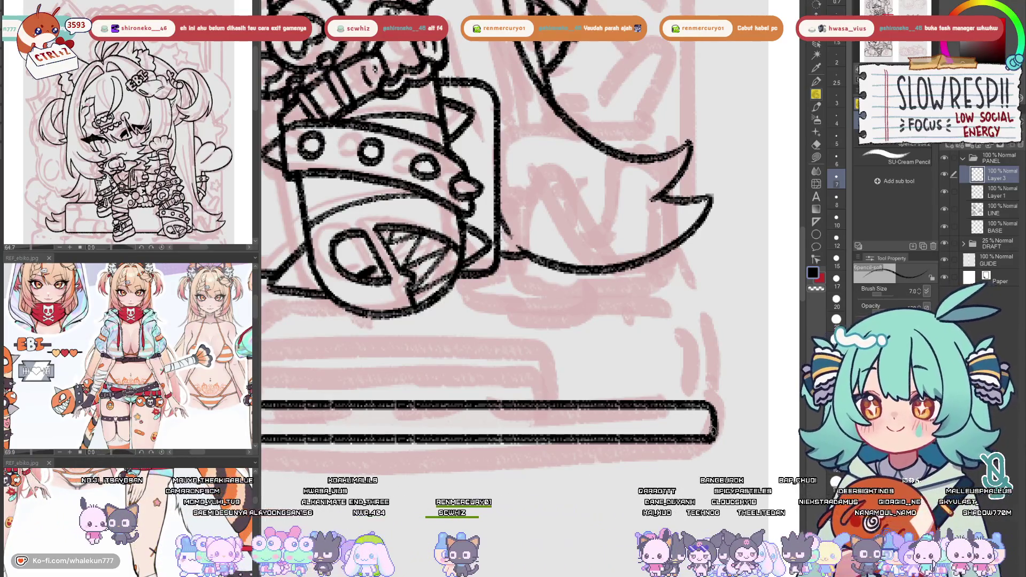
scroll(700, 432, down, 5)
scroll(508, 405, up, 3)
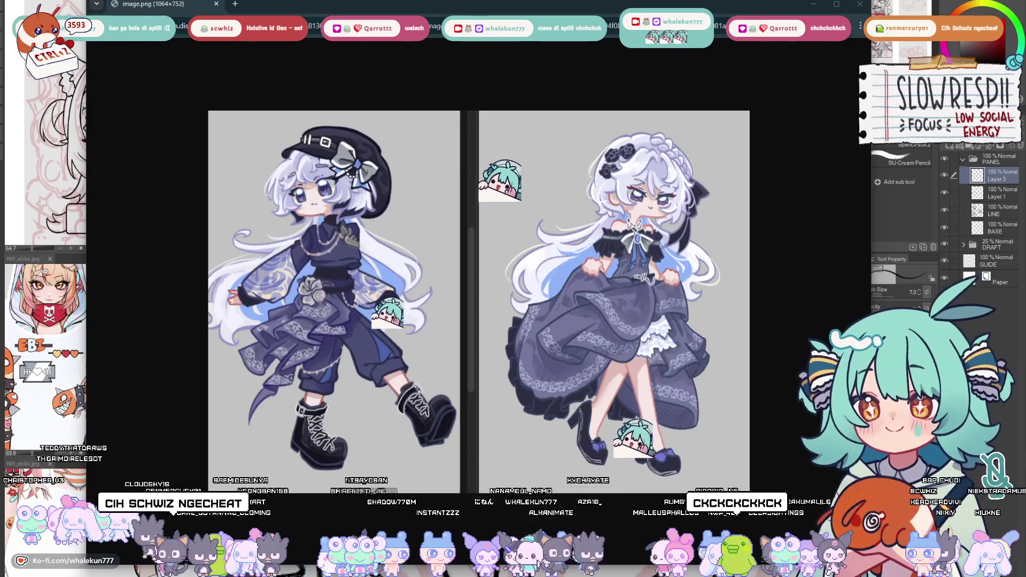
Leave the image.png reference picture and go back to the Clip Studio Paint lineart canvas
key(alt+Tab)
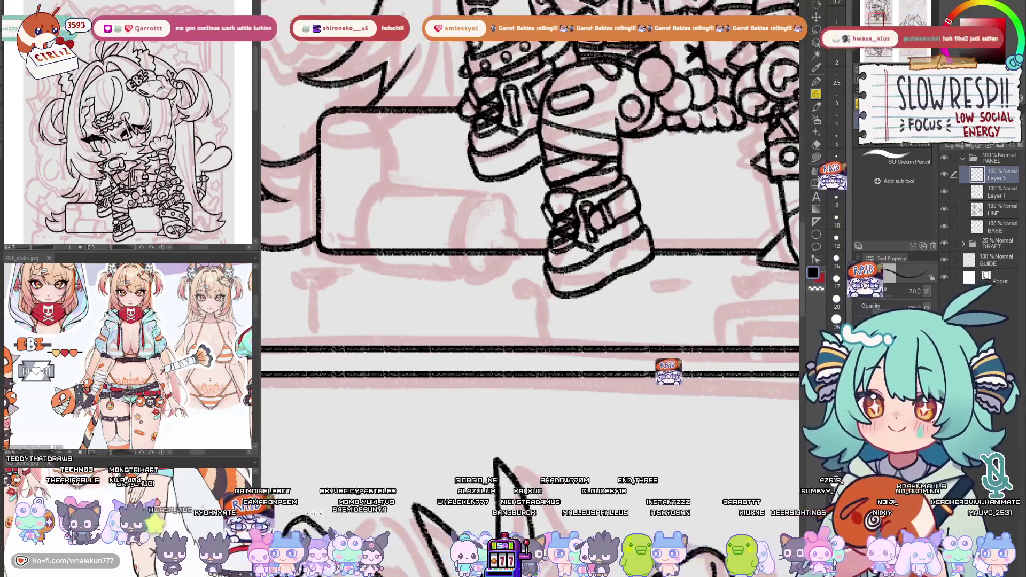
Duplicate the rounded bar's layer, offset the copy slightly, then discard the copy
scroll(560, 295, down, 5)
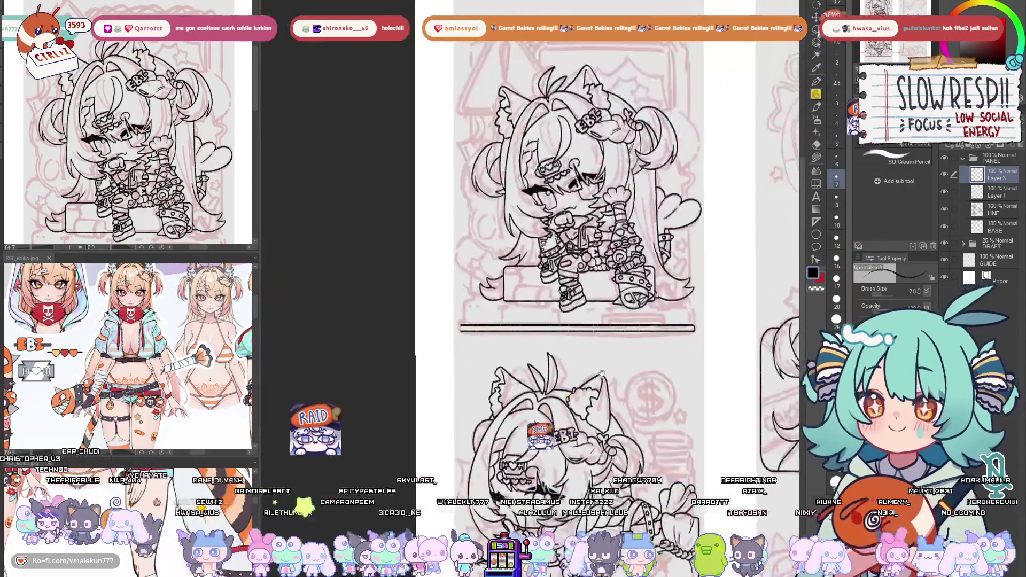
scroll(560, 295, up, 3)
scroll(561, 295, up, 3)
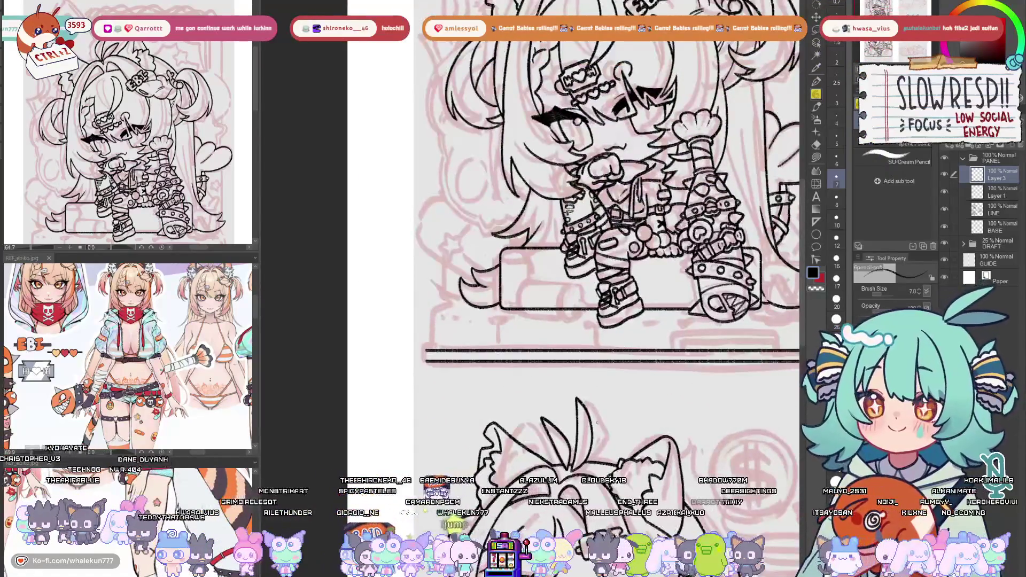
key(ctrl+c)
key(ctrl+v)
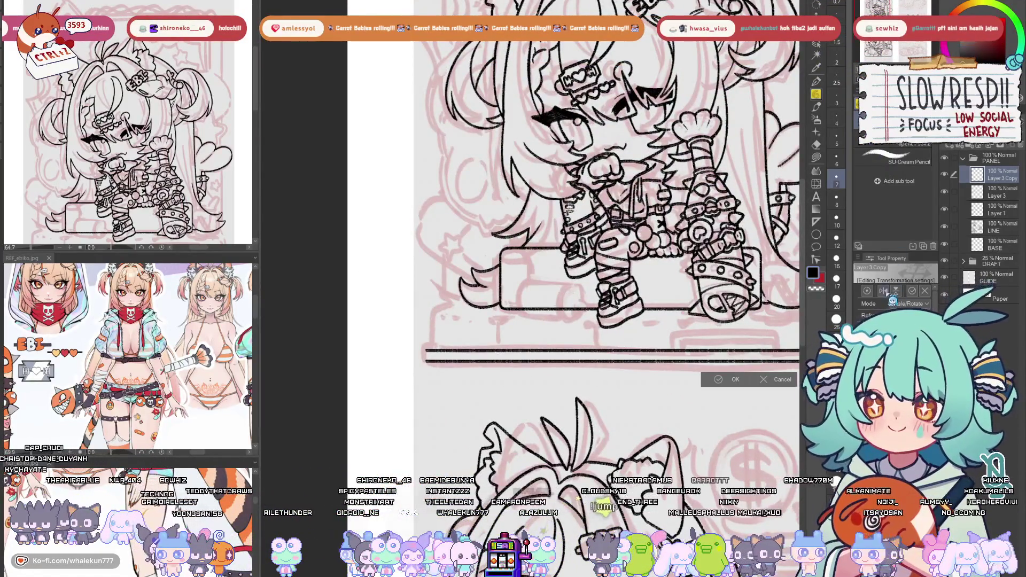
key(k)
mouse_move(585, 424)
mouse_down()
mouse_move(571, 423)
mouse_move(595, 420)
mouse_up()
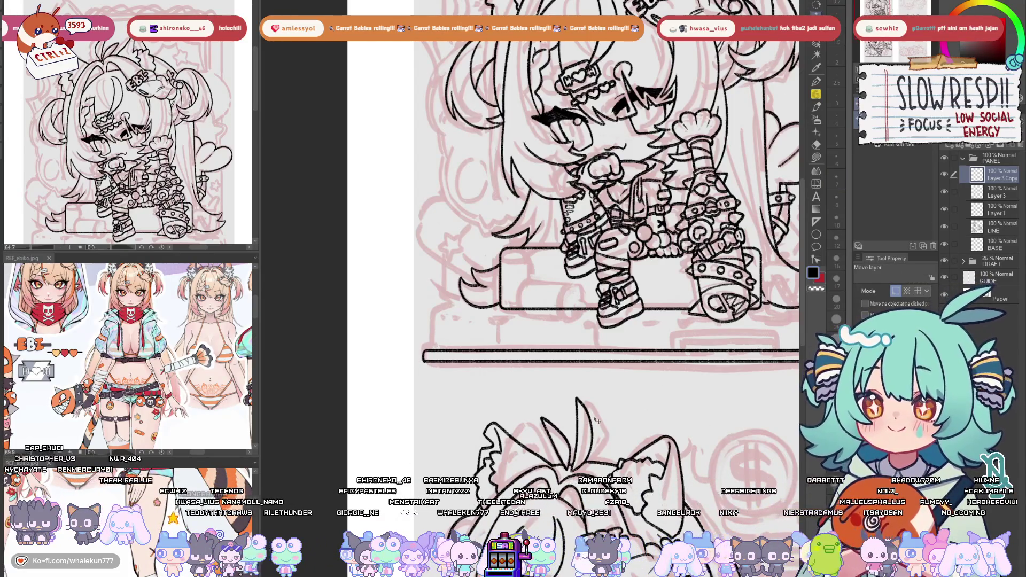
key(ctrl+e)
Merge the bar layer down into Layer 1 and nudge the upper-left panel drawing down
scroll(597, 420, right, 3)
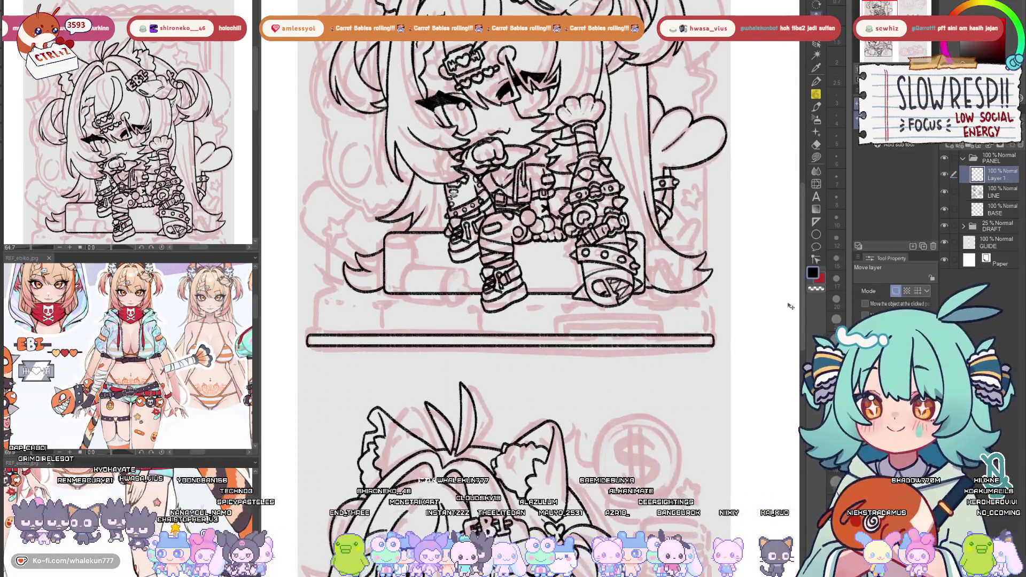
key(ctrl+e)
scroll(630, 445, down, 5)
scroll(653, 461, up, 5)
scroll(629, 440, down, 4)
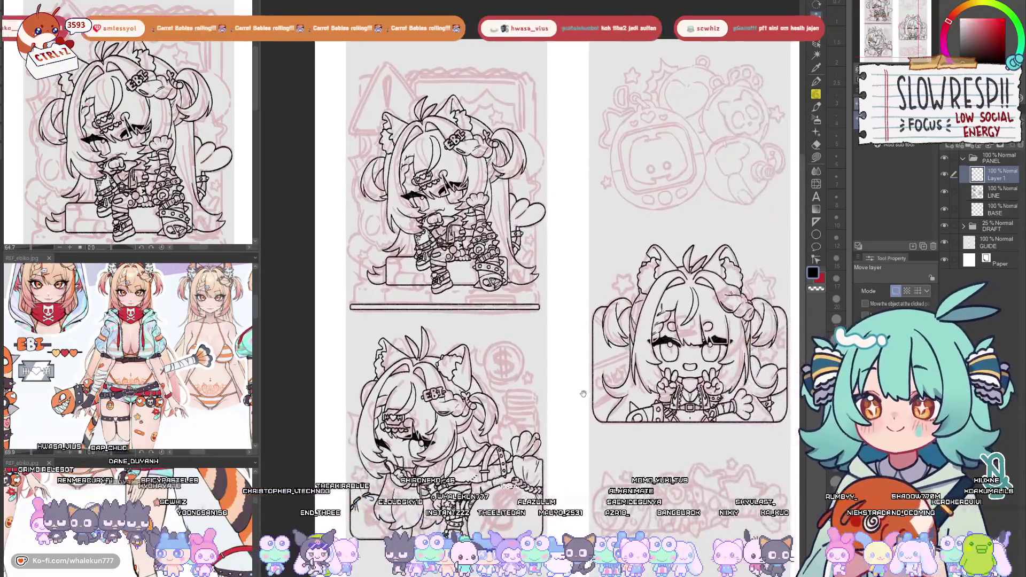
drag(630, 441, 631, 448)
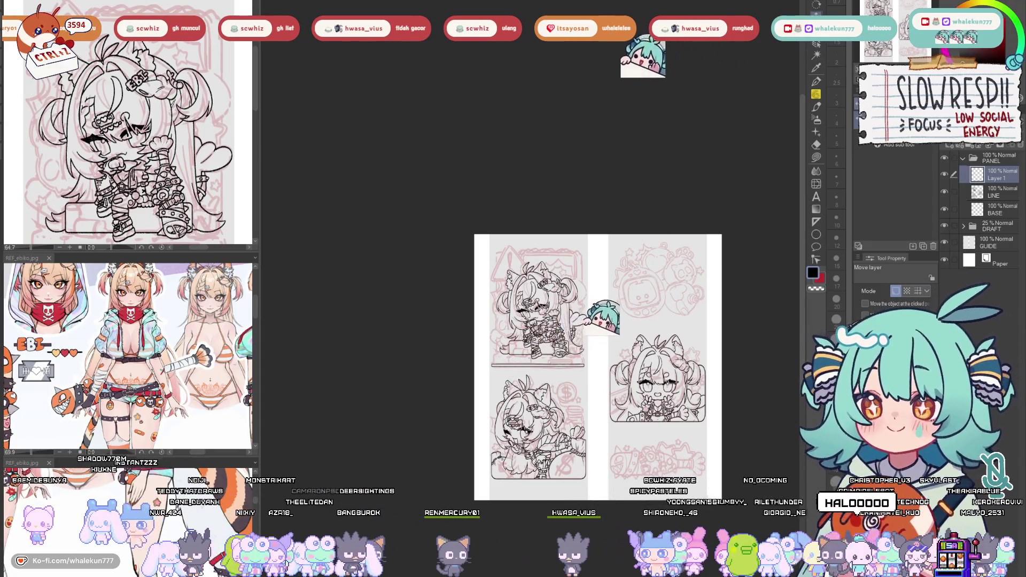
Switch to the SU-Cream Pencil and zoom in on the top-left chibi panel
key(p)
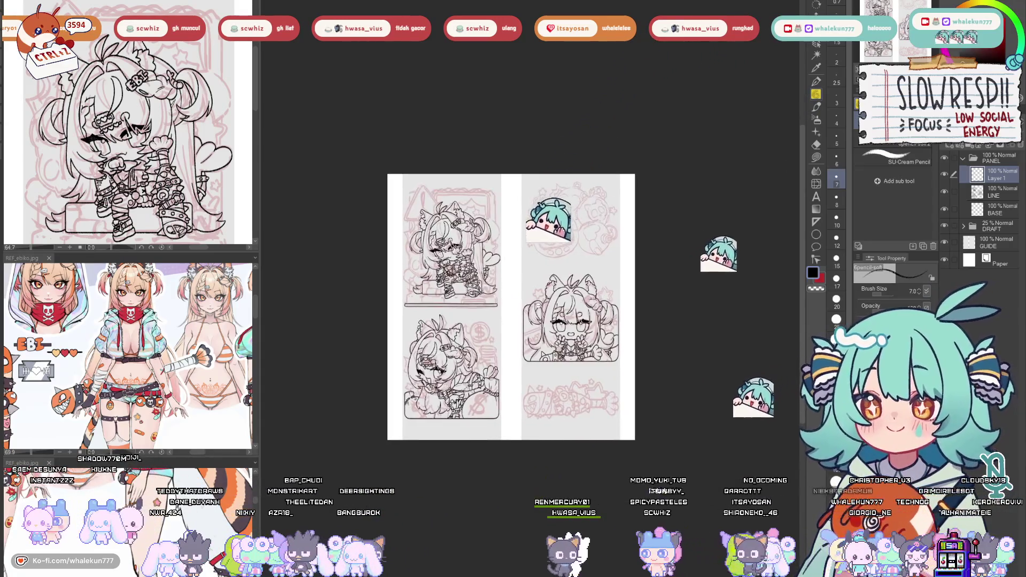
scroll(605, 401, up, 5)
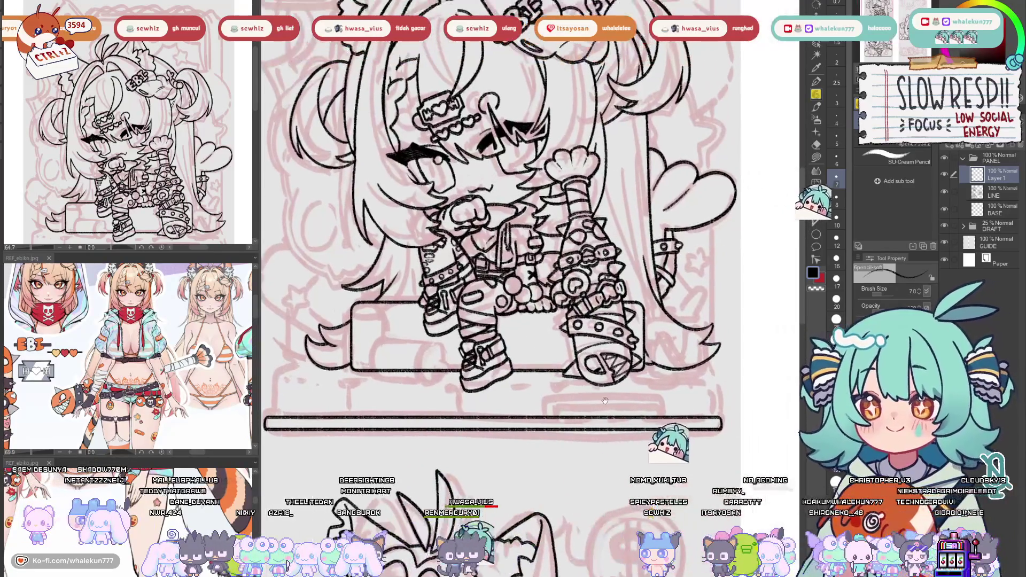
scroll(604, 401, down, 3)
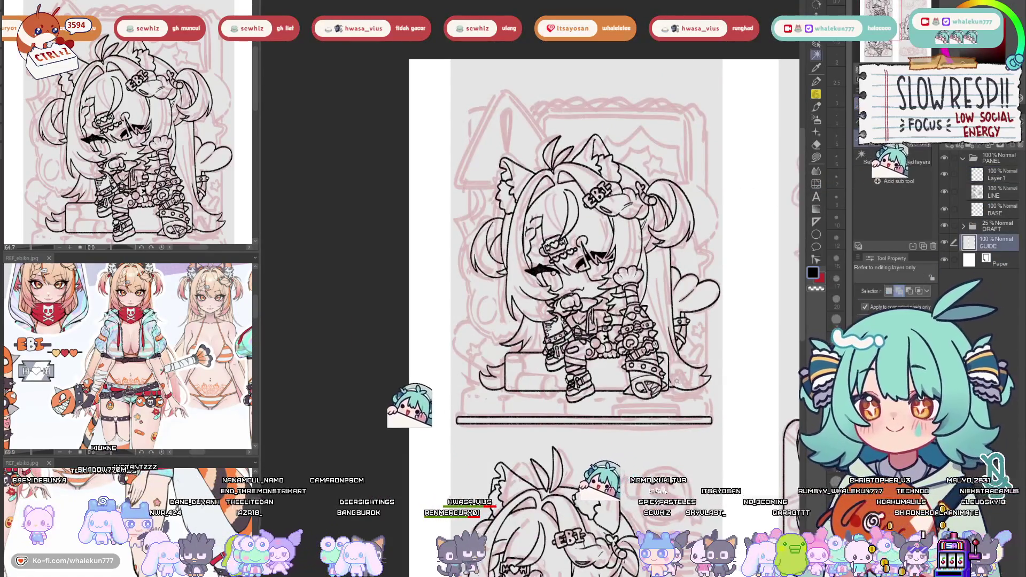
Add a vertical symmetry ruler on a new layer across the drawing and nudge it right
scroll(663, 353, up, 2)
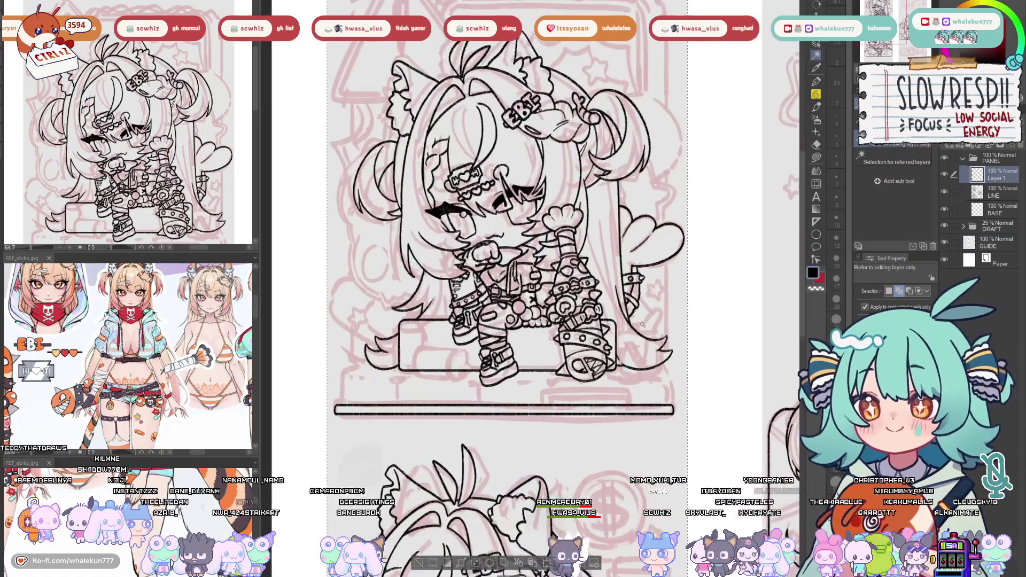
key(k)
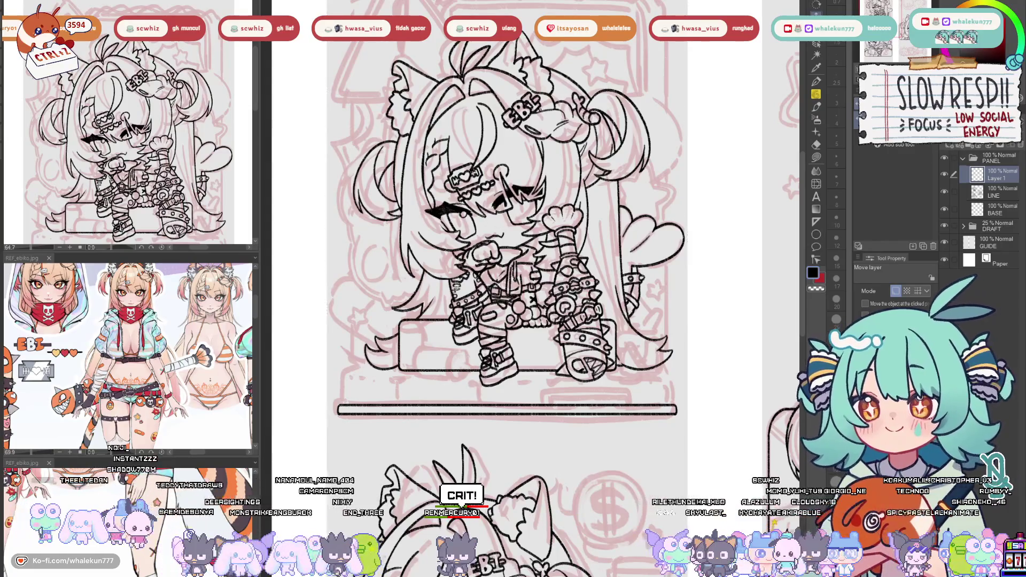
click(816, 222)
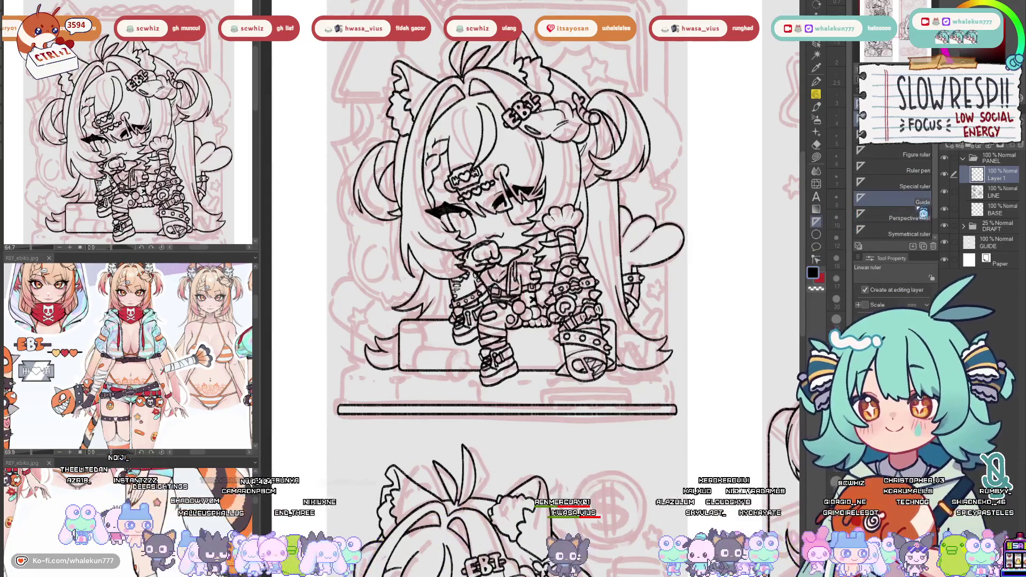
click(918, 234)
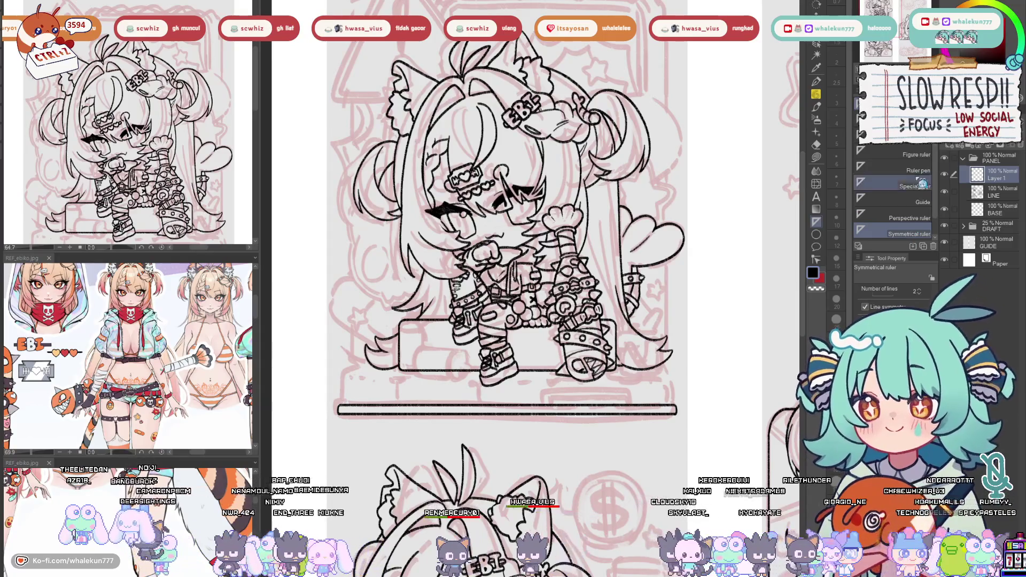
key(ctrl+shift+n)
drag(497, 399, 501, 107)
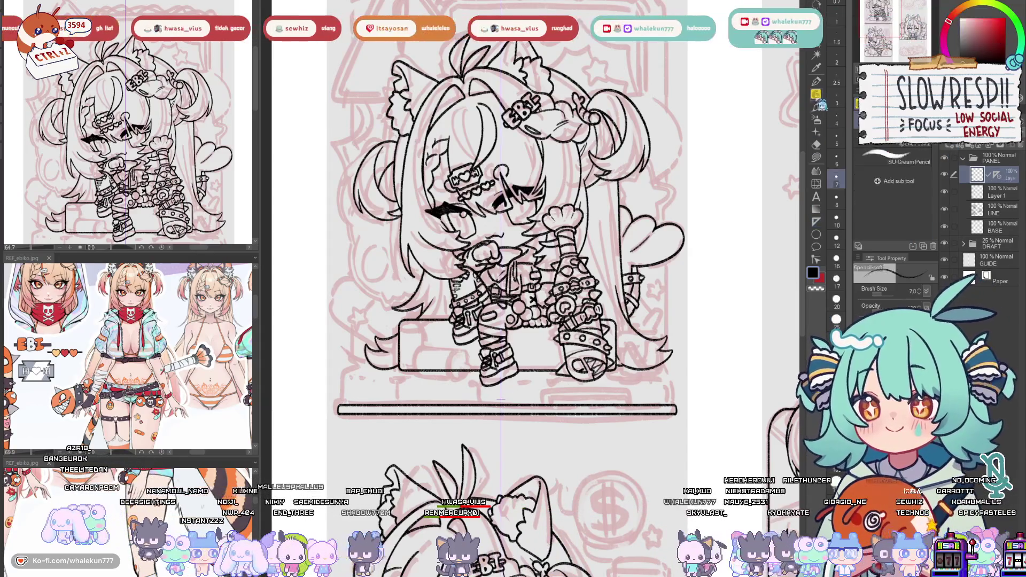
key(p)
key(k)
drag(501, 399, 507, 399)
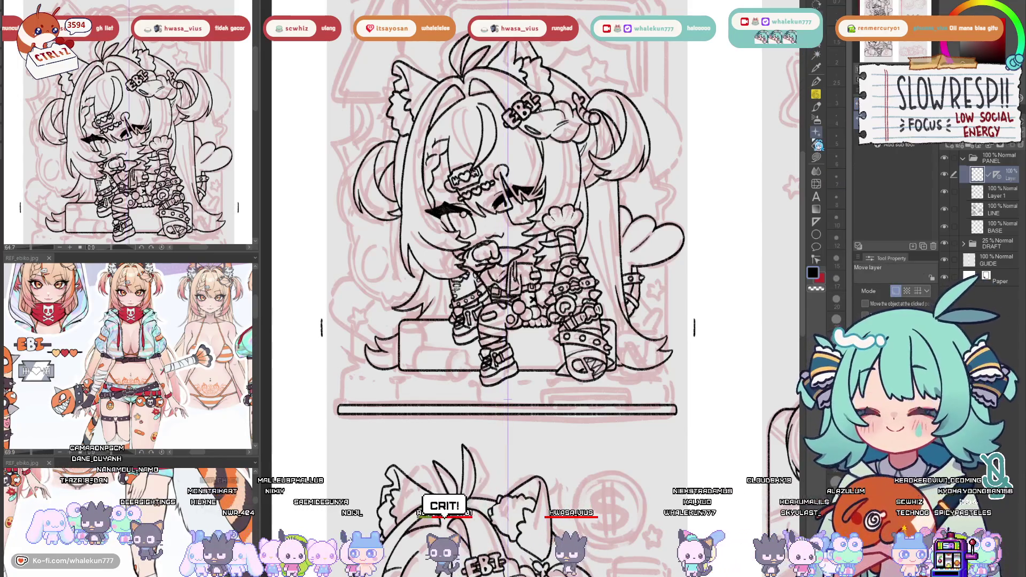
key(p)
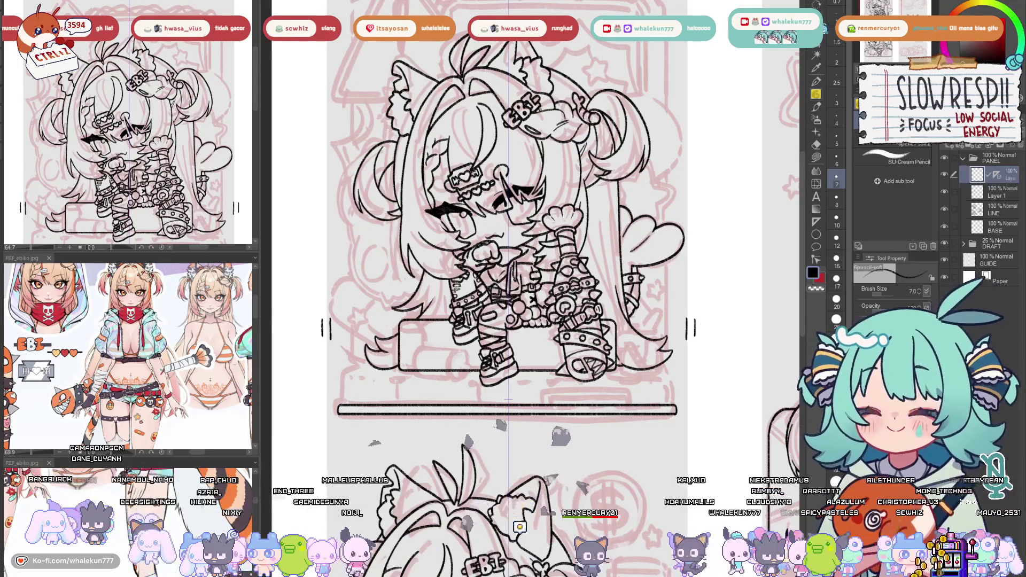
Draw a mirrored test stroke and a short pedestal base edge, undoing both
click(818, 56)
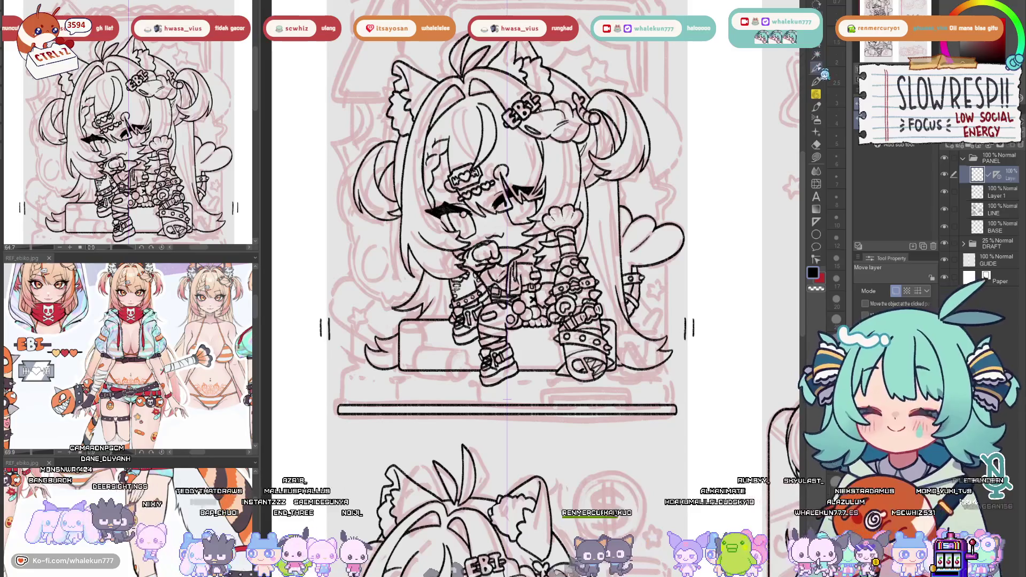
click(810, 113)
drag(688, 246, 688, 272)
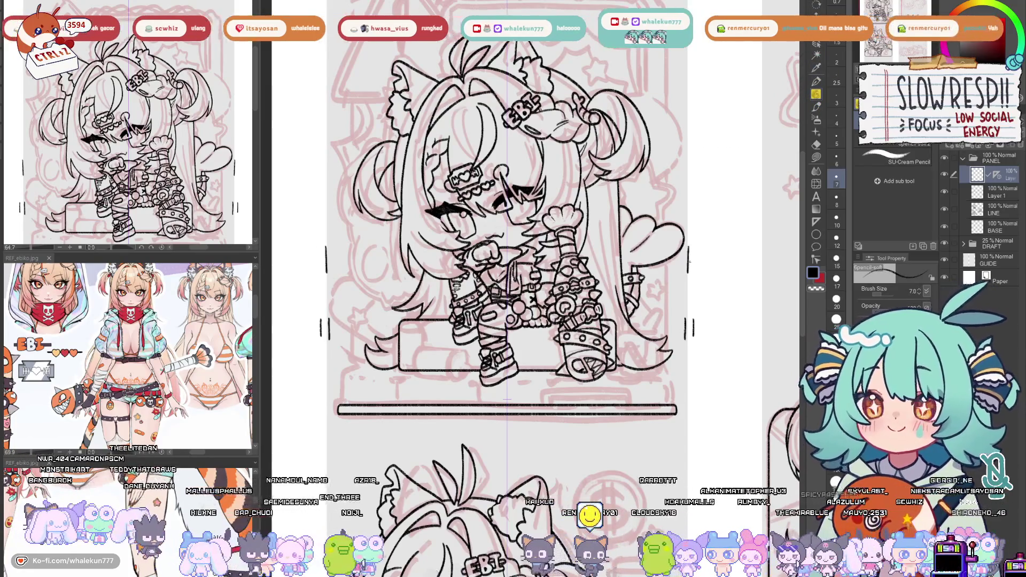
key(ctrl+z)
scroll(408, 350, up, 3)
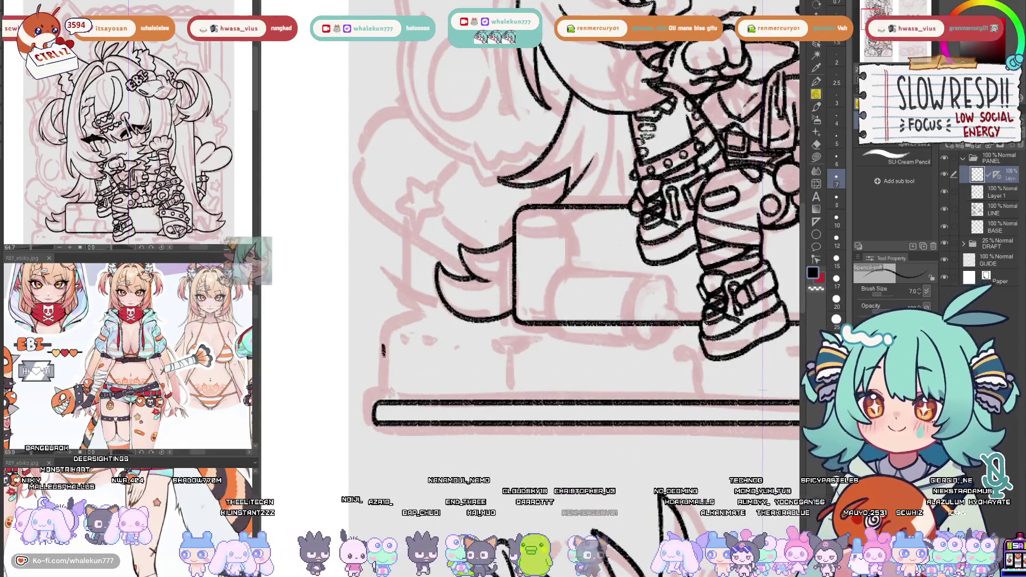
drag(383, 350, 383, 393)
key(ctrl+z)
Place a short vertical Linear ruler at the pedestal base's lower-left edge
key(u)
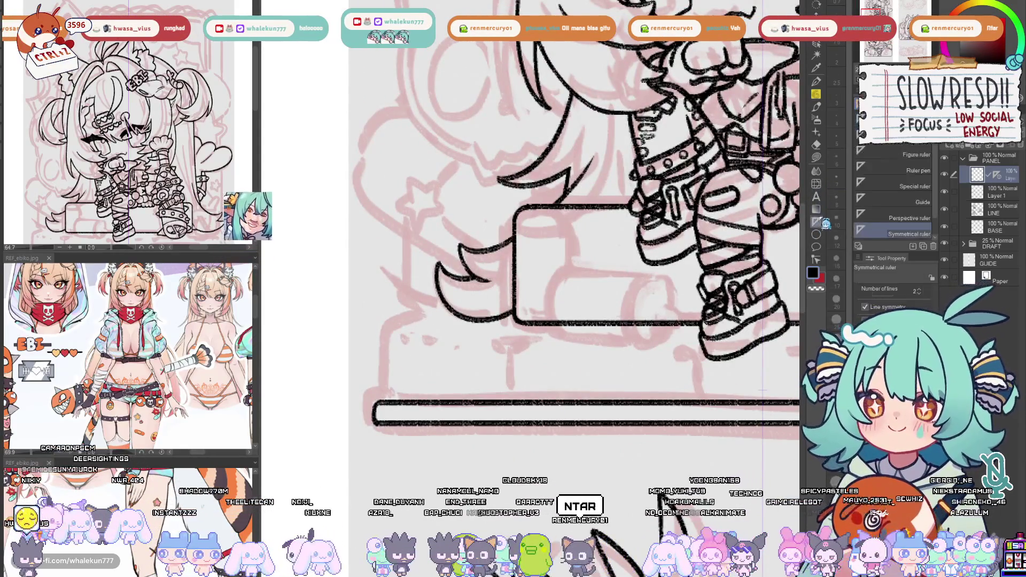
mouse_move(384, 397)
mouse_down()
mouse_move(384, 334)
mouse_move(383, 384)
mouse_up()
key(p)
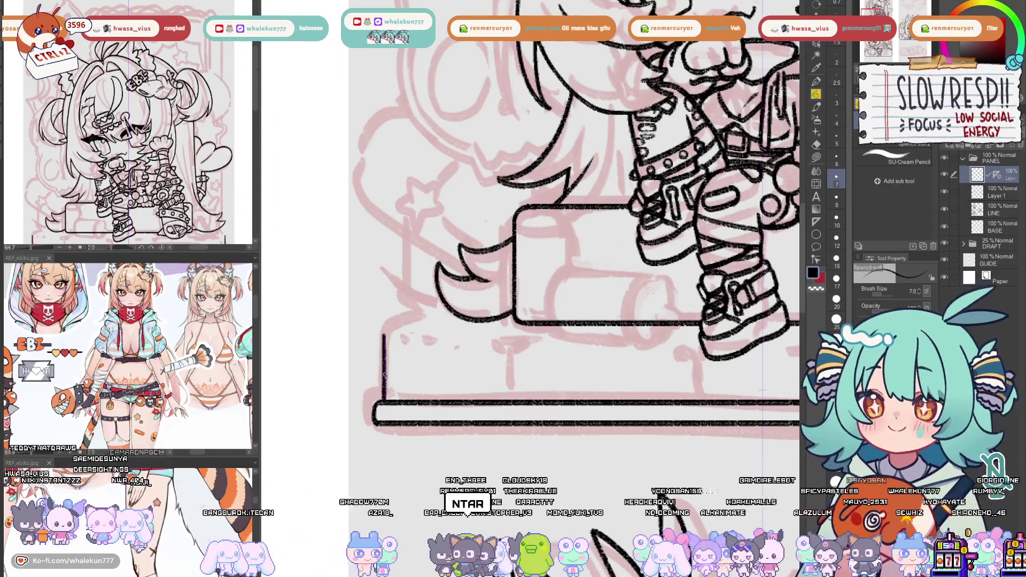
key(ctrl+z)
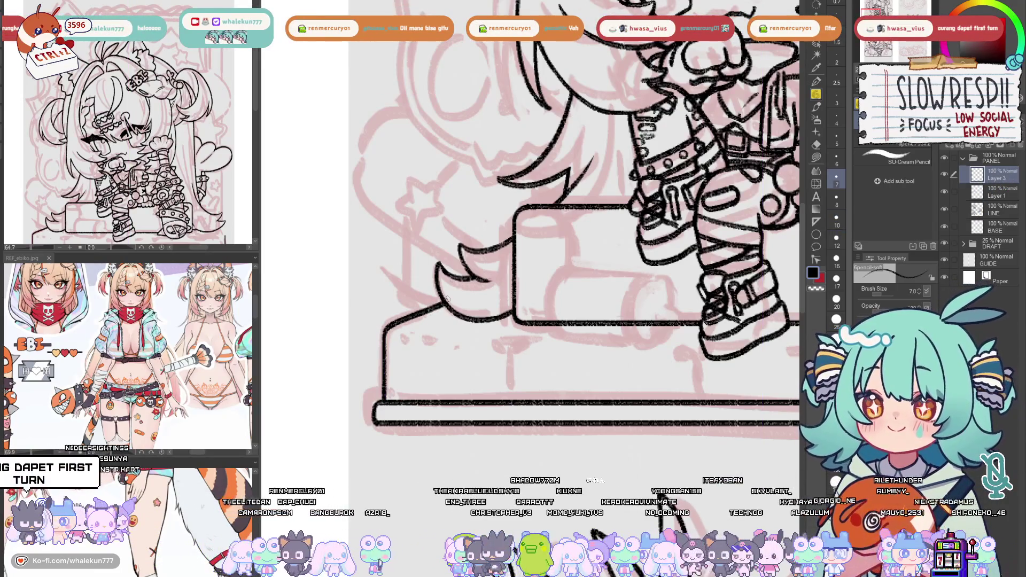
scroll(448, 299, down, 5)
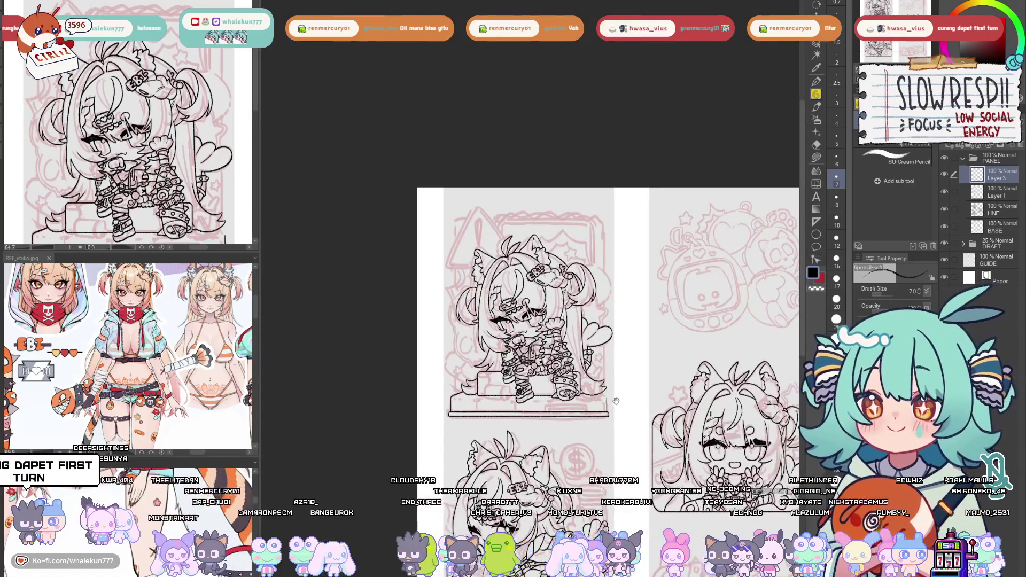
Select the ruler on Layer 3 with the Operation tool and undo the corner stroke
scroll(618, 402, up, 3)
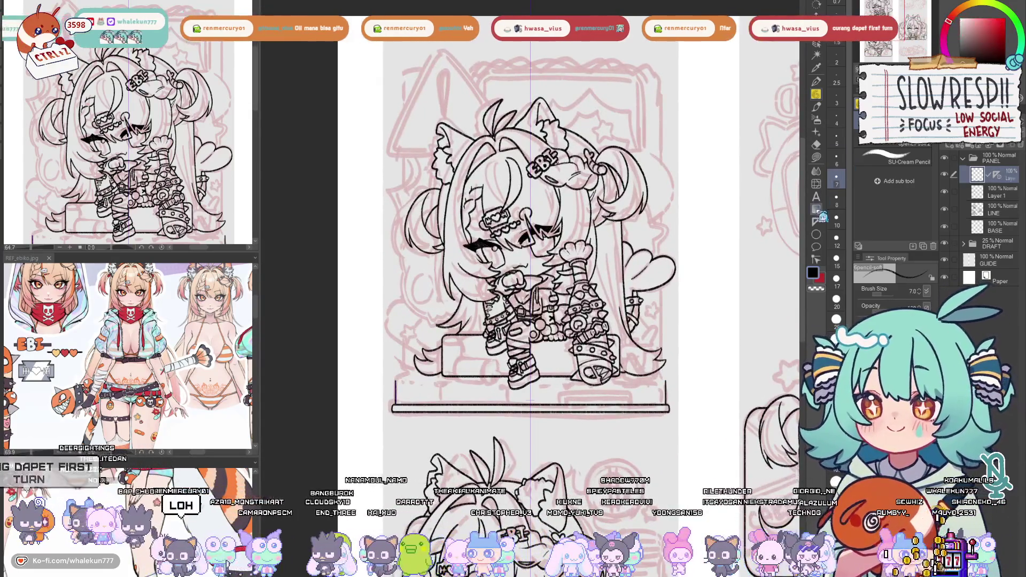
click(818, 220)
click(816, 44)
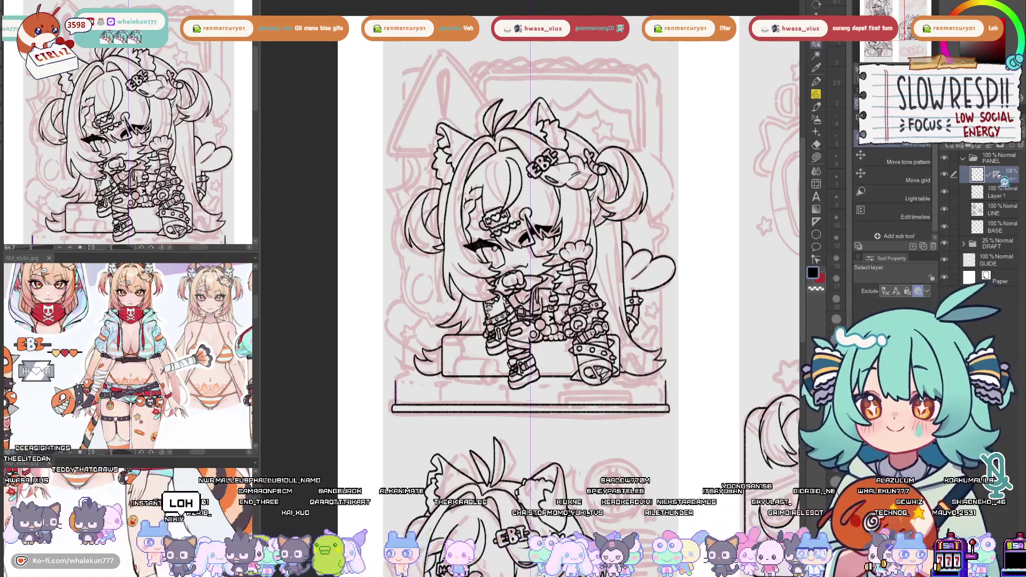
scroll(356, 343, up, 4)
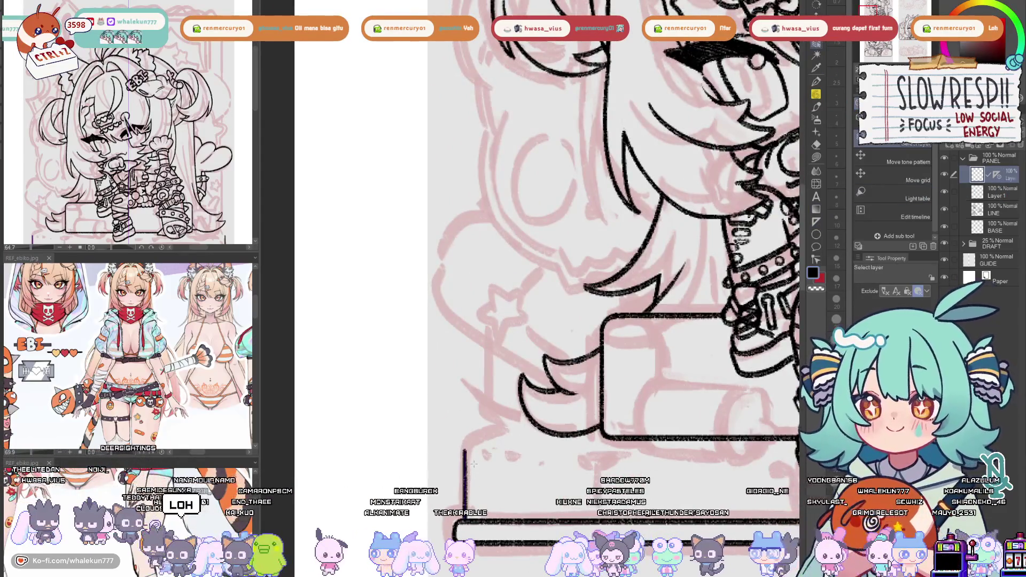
click(903, 127)
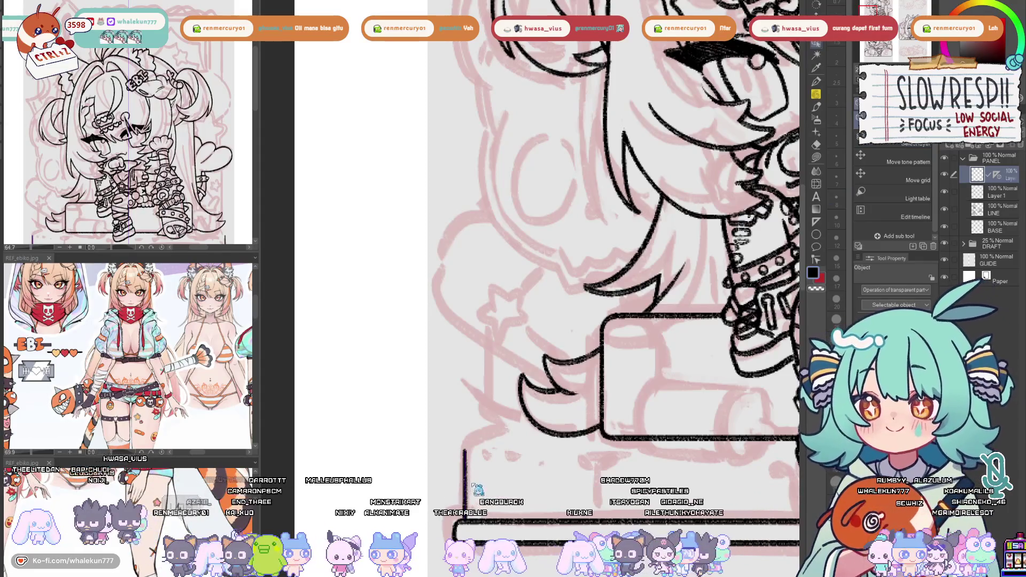
click(998, 177)
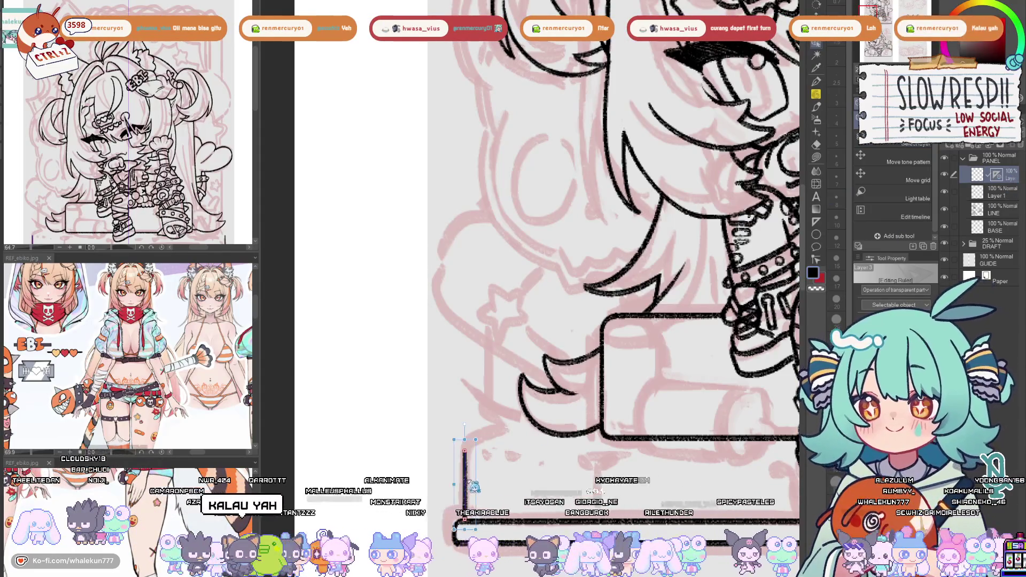
key(p)
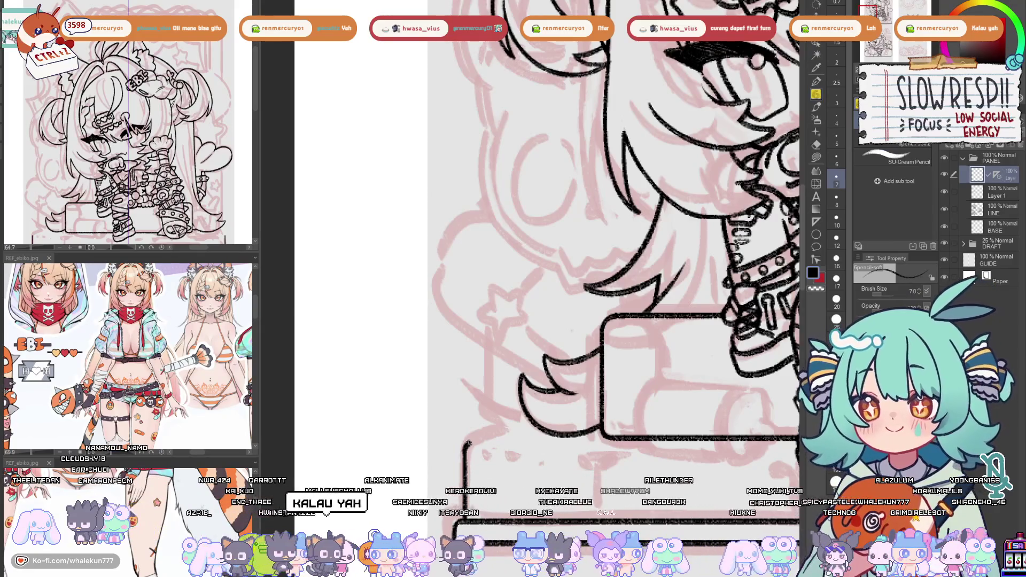
key(ctrl+z)
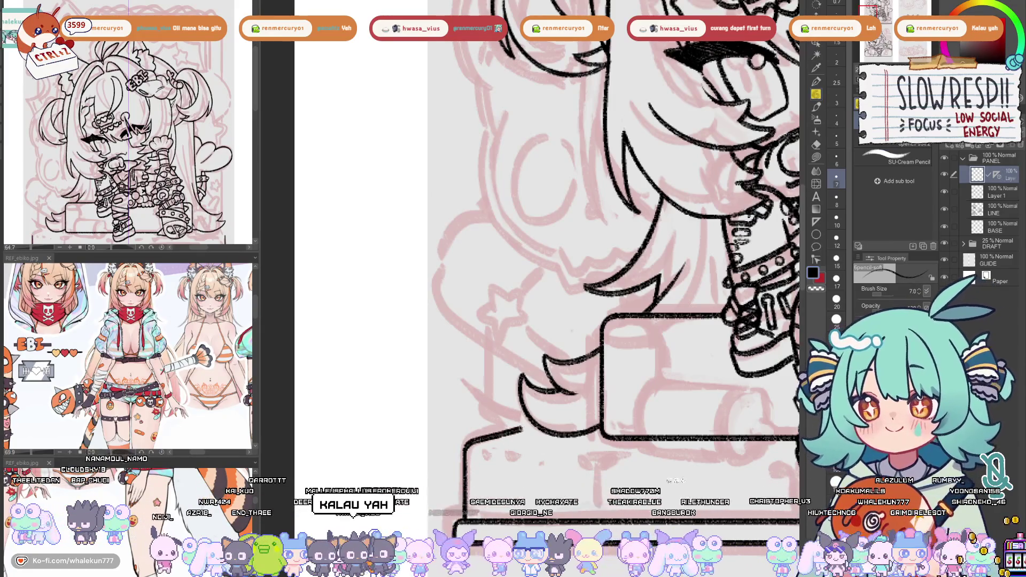
Zoom in on the seated figure and try a guided line along the pedestal, then undo it
scroll(534, 424, down, 5)
scroll(535, 424, up, 3)
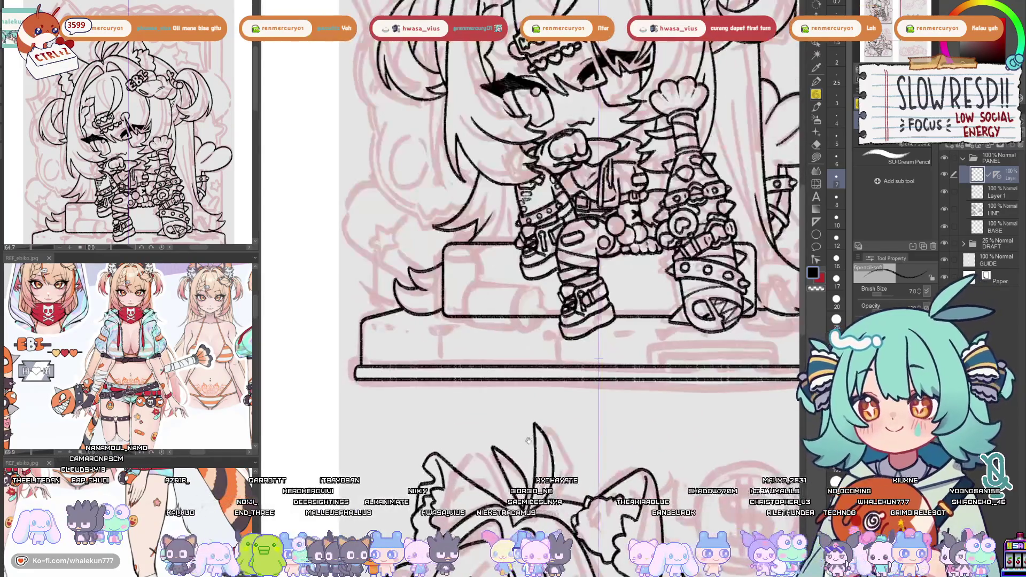
drag(547, 428, 556, 455)
ctrl+click(419, 370)
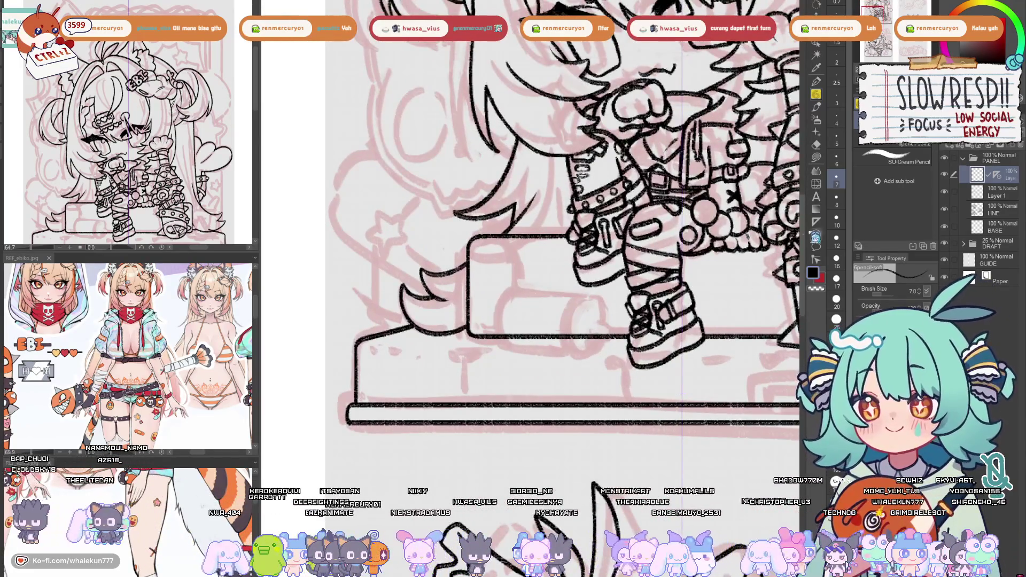
key(u)
scroll(381, 423, down, 2)
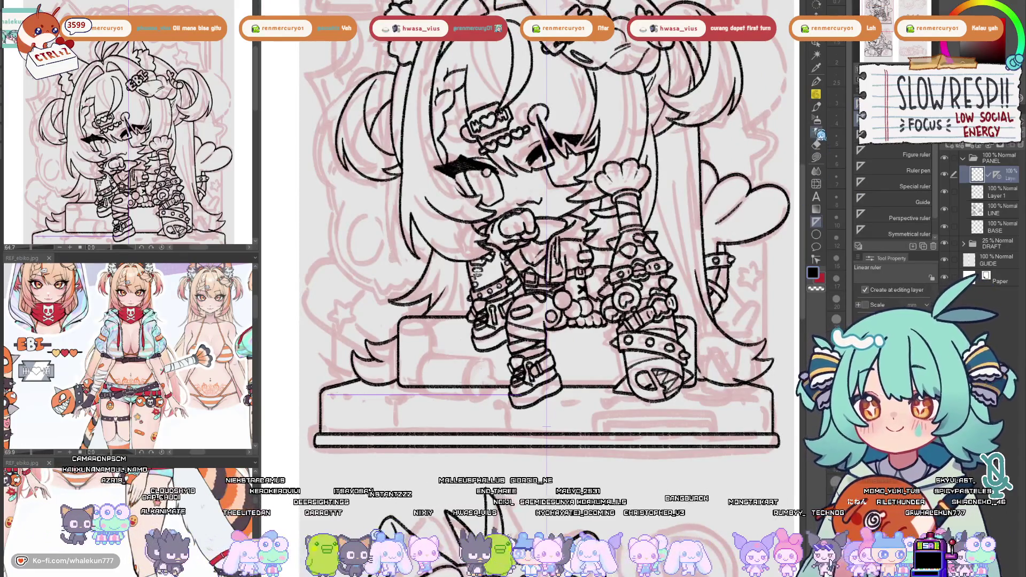
key(p)
scroll(320, 395, up, 3)
drag(302, 398, 636, 410)
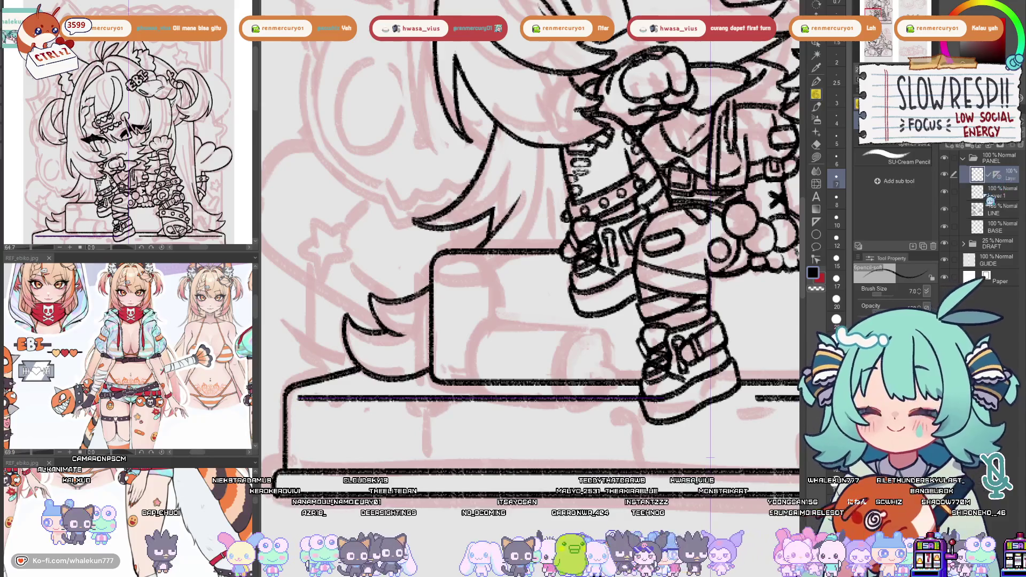
key(ctrl+z)
Remove the horizontal ruler guide and discard an accidental empty text box
click(816, 197)
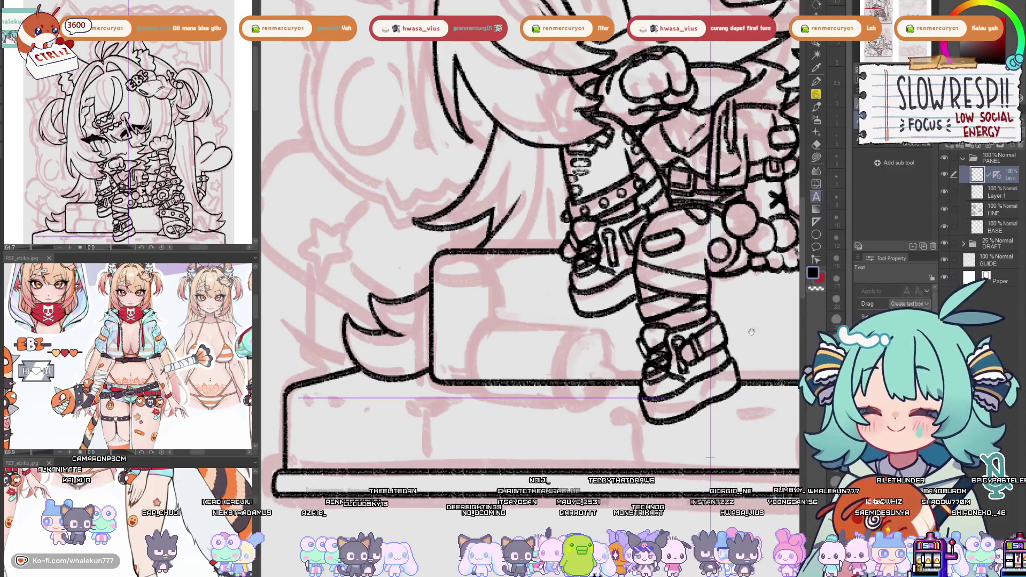
drag(773, 406, 517, 409)
key(ctrl+z)
scroll(484, 406, right, 3)
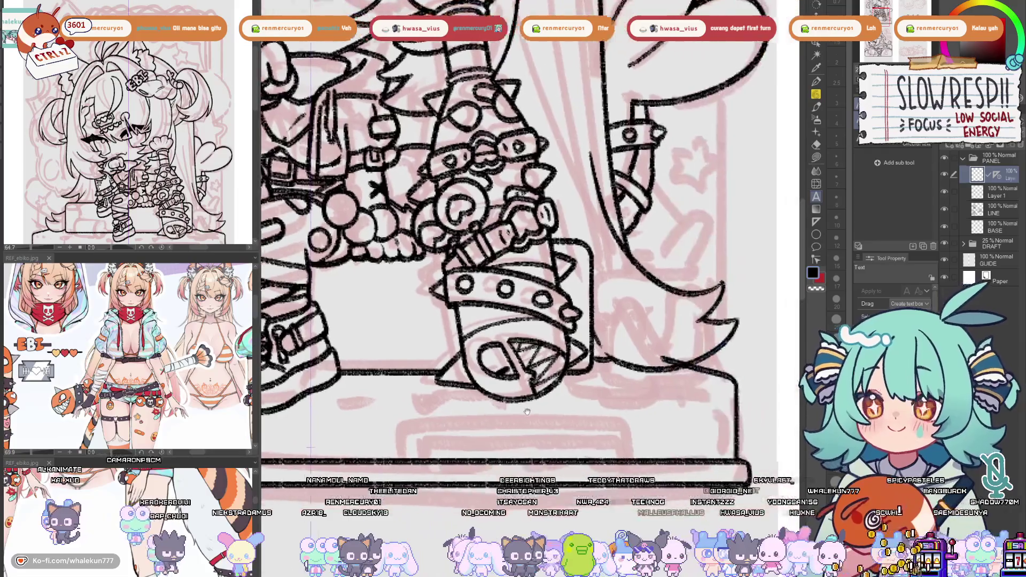
key(ctrl+z)
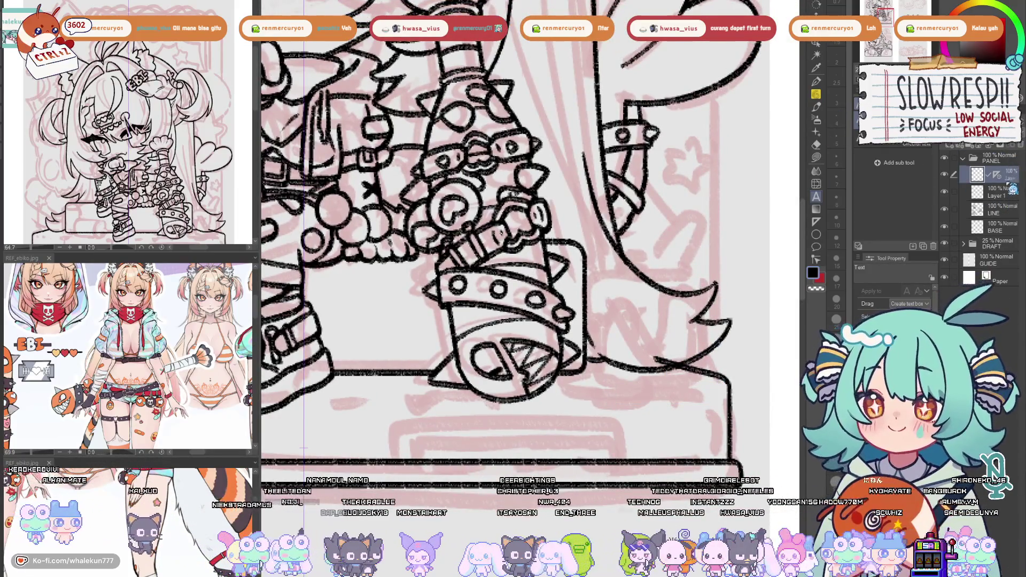
Draw a straight horizontal line across the pedestal and select its ruler for editing
click(816, 222)
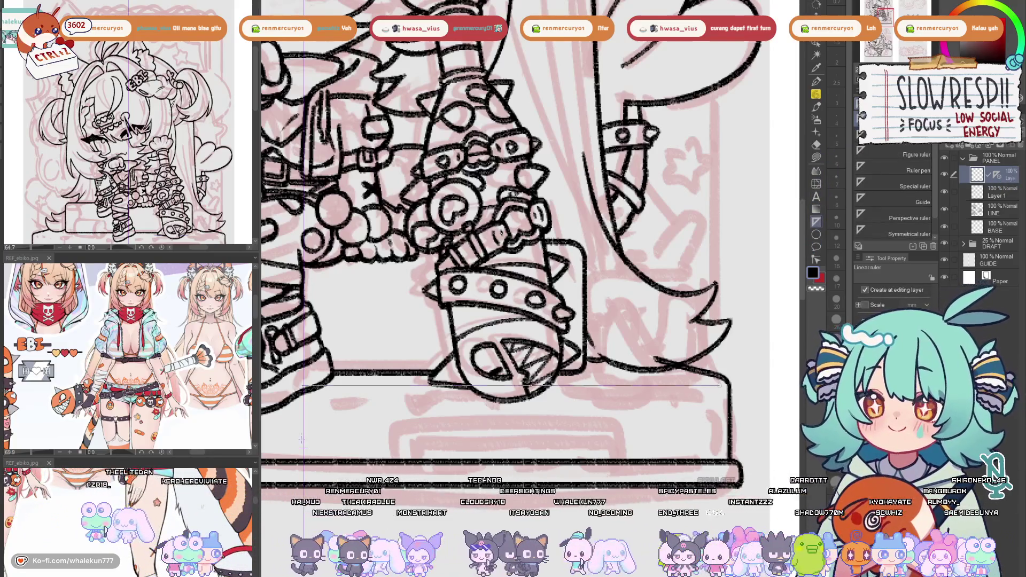
click(818, 107)
drag(716, 385, 282, 386)
scroll(529, 241, left, 3)
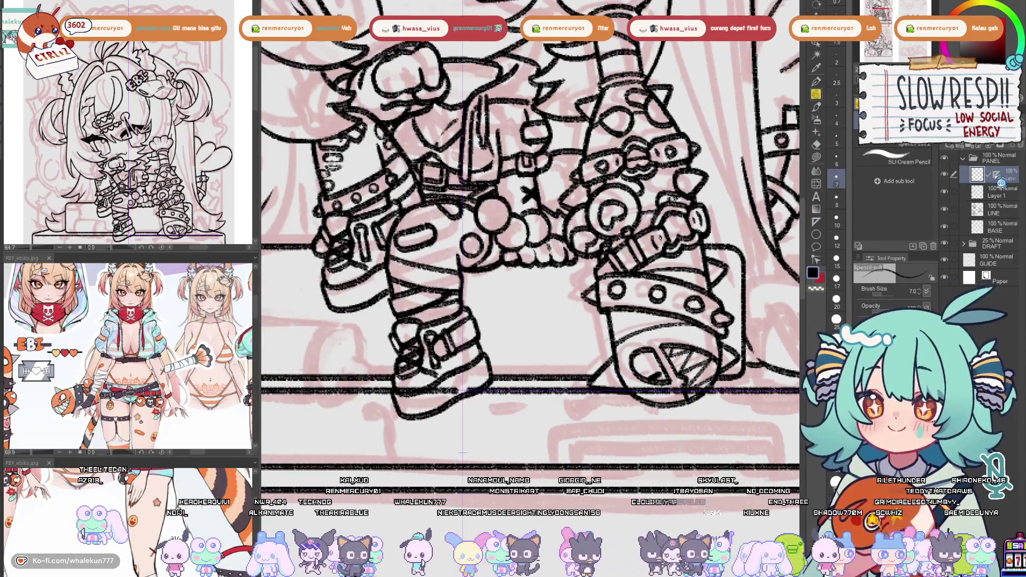
click(826, 45)
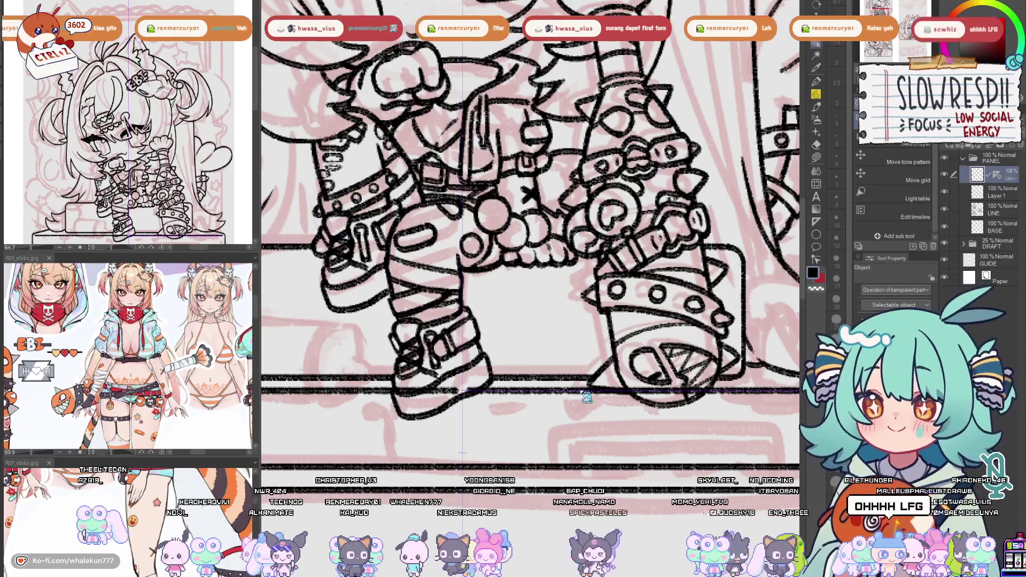
click(1003, 185)
click(1001, 183)
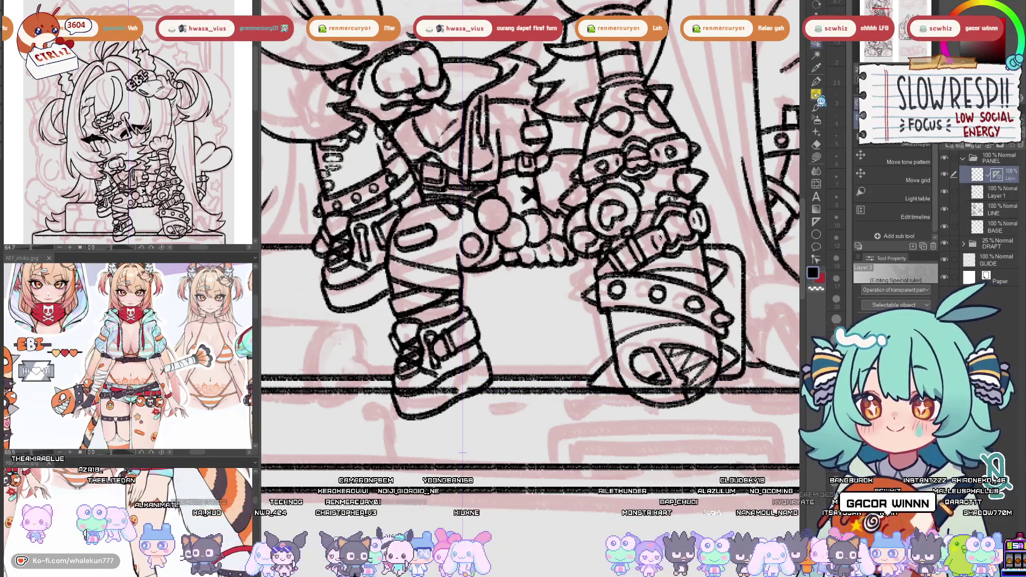
Switch to the eraser at size 17 and bring the right boot into view
key(e)
drag(415, 390, 533, 380)
key(ctrl+z)
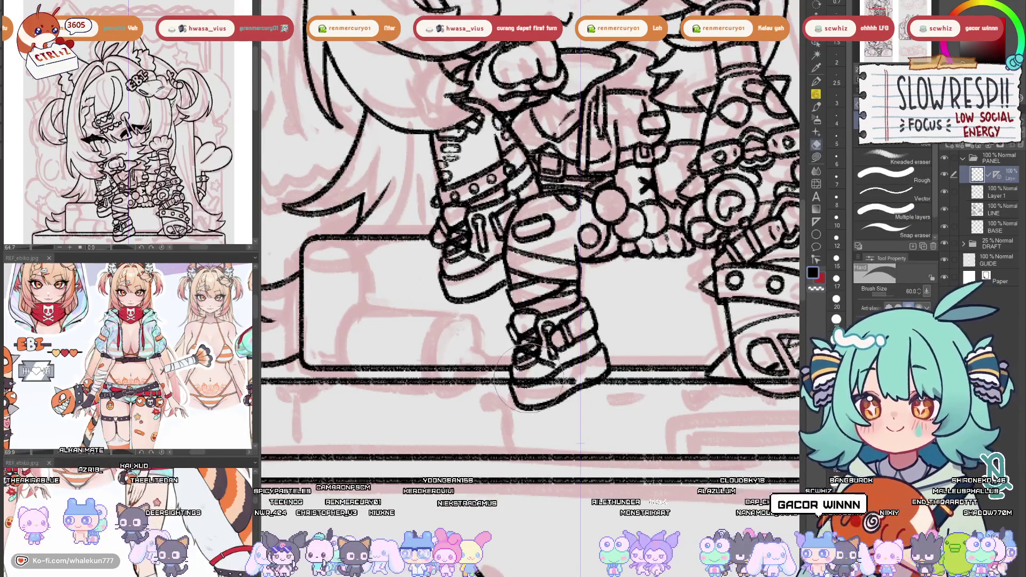
click(836, 278)
drag(585, 377, 492, 439)
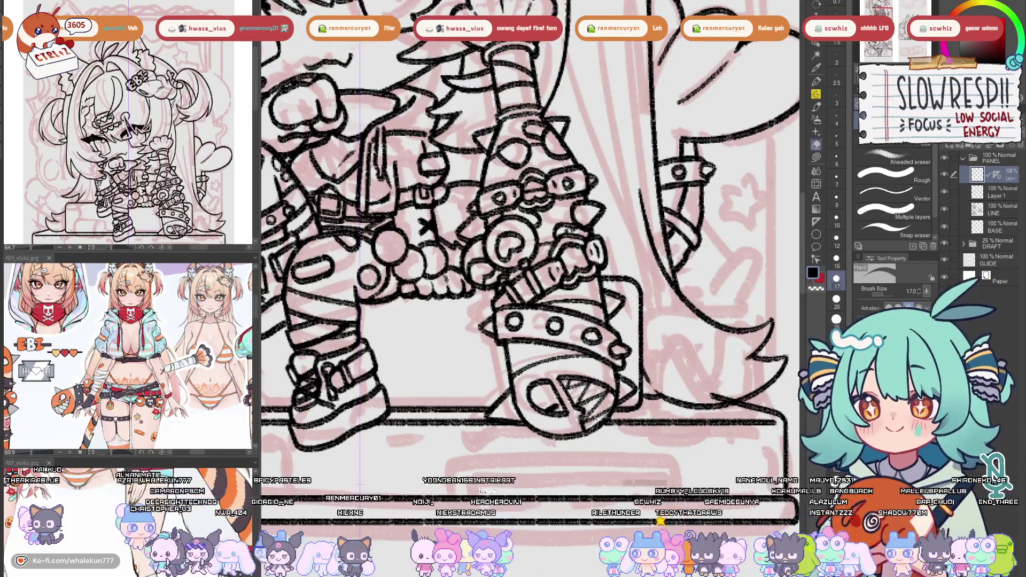
scroll(646, 401, down, 6)
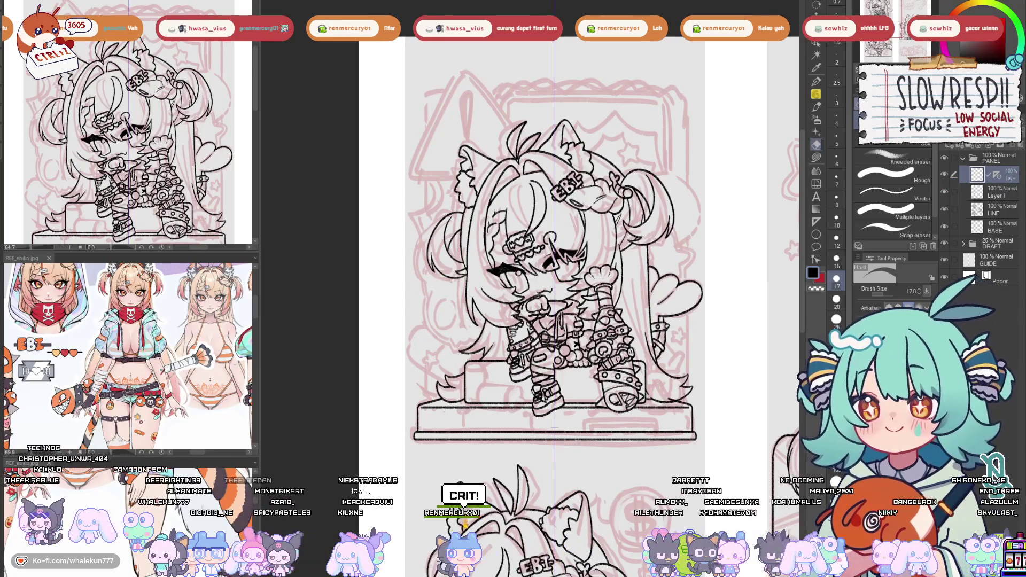
Try nudging the pedestal-top lines down with Move layer, undoing each attempt
key(k)
drag(661, 423, 663, 427)
key(ctrl+z)
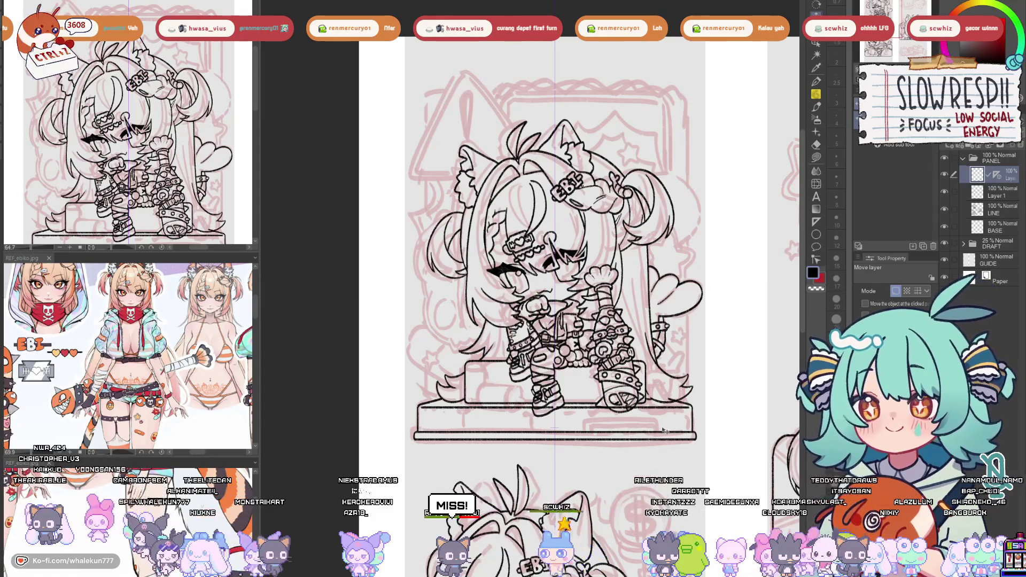
drag(666, 418, 665, 428)
key(ctrl+z)
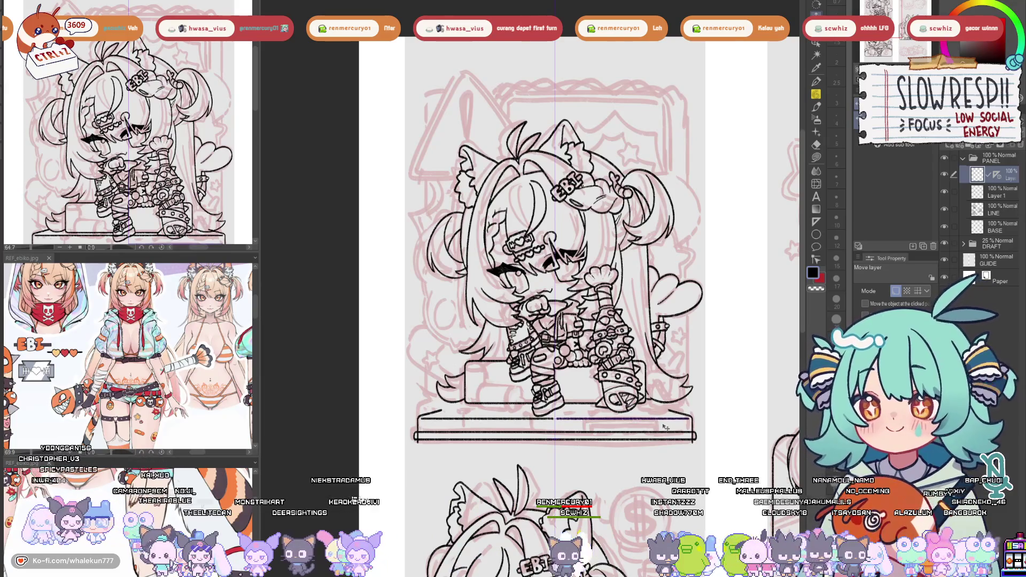
key(ctrl+z)
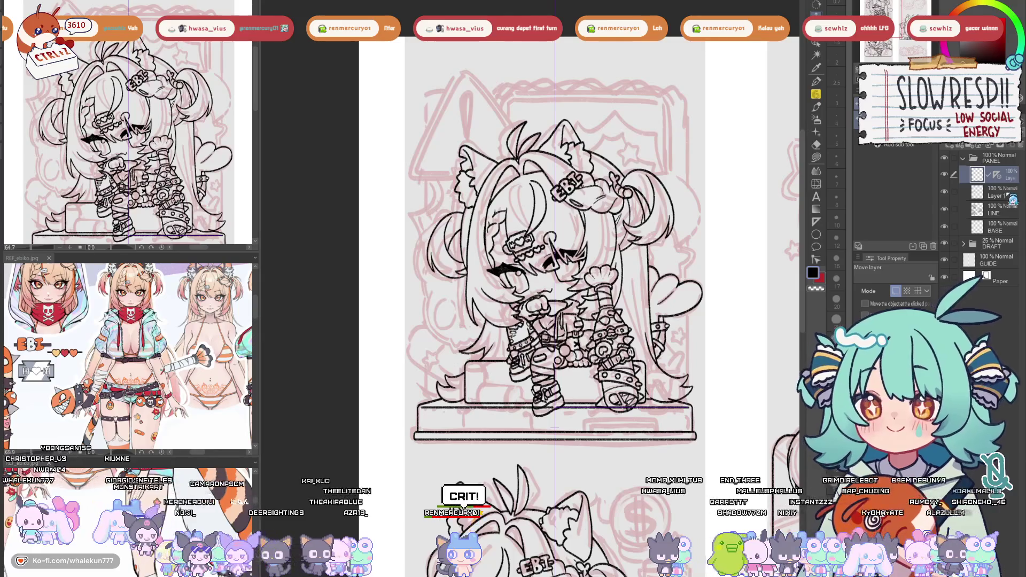
Merge Layer 1 into the layer above, shift the lines down about 25 px, and show ABOUT ME
key(ctrl+e)
drag(655, 436, 654, 451)
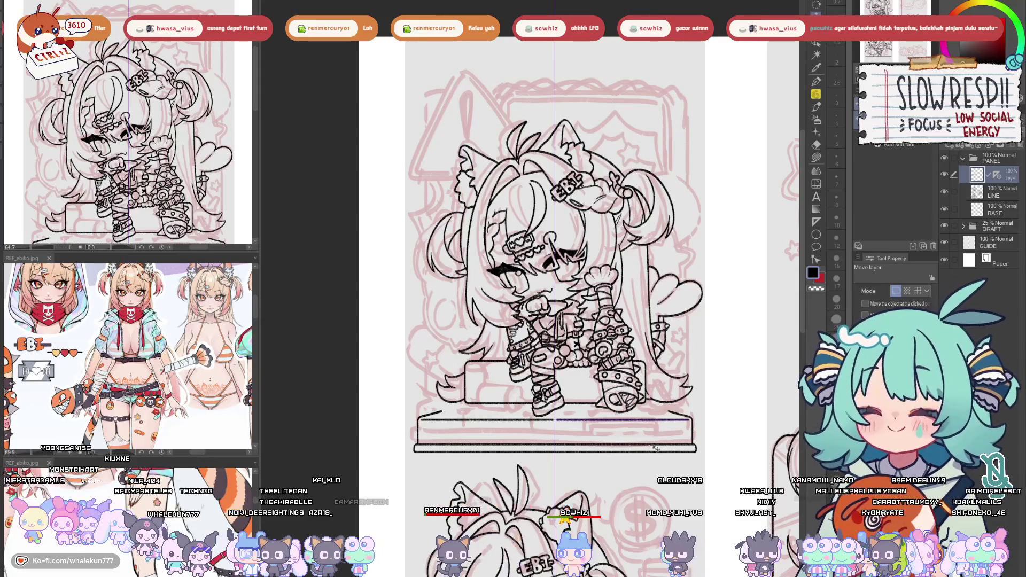
scroll(657, 448, up, 3)
scroll(516, 401, down, 2)
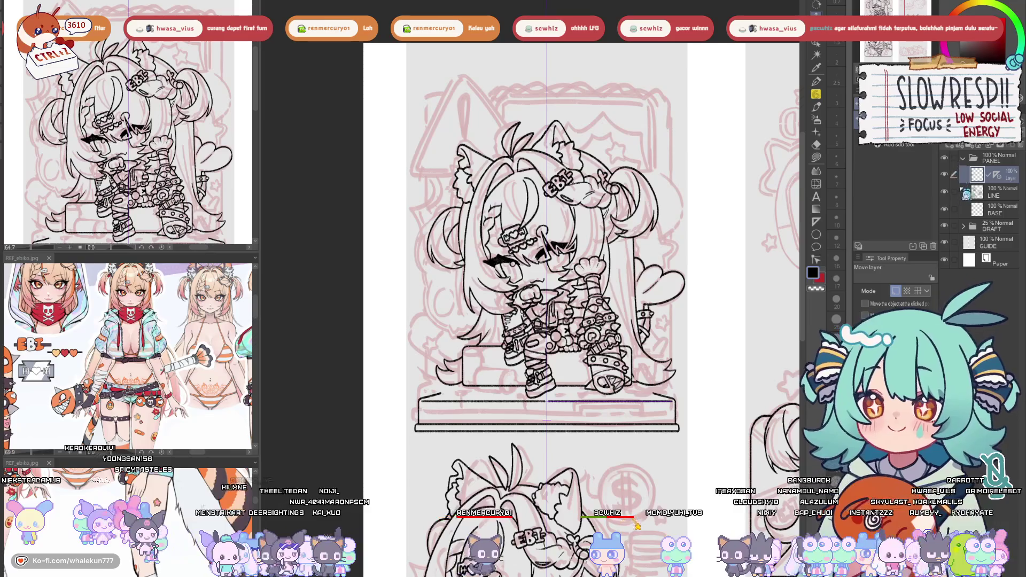
click(946, 243)
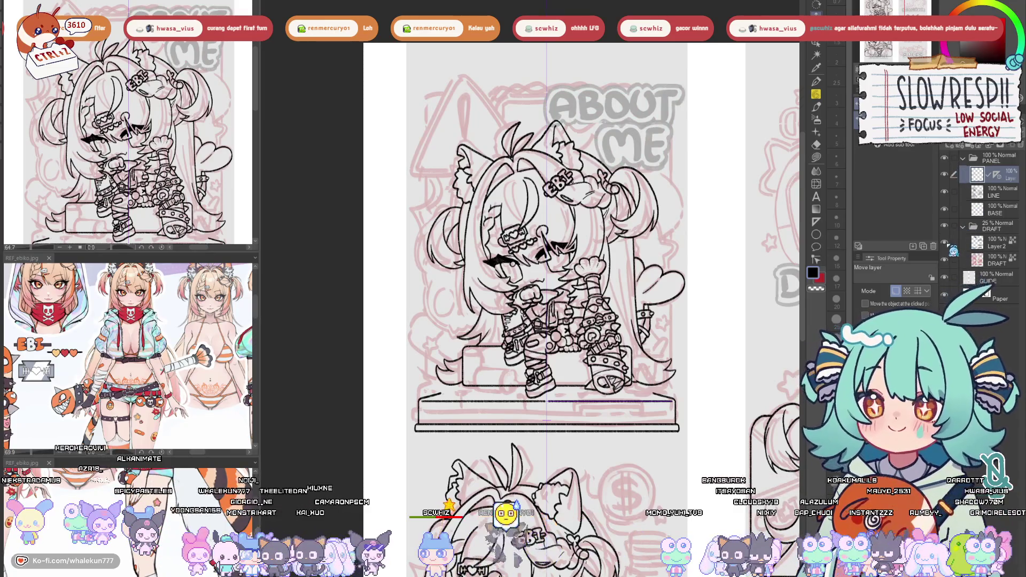
Hide the ABOUT ME text layer and bring the pedestal's left corner into view with the pencil
click(954, 250)
scroll(436, 403, up, 5)
key(p)
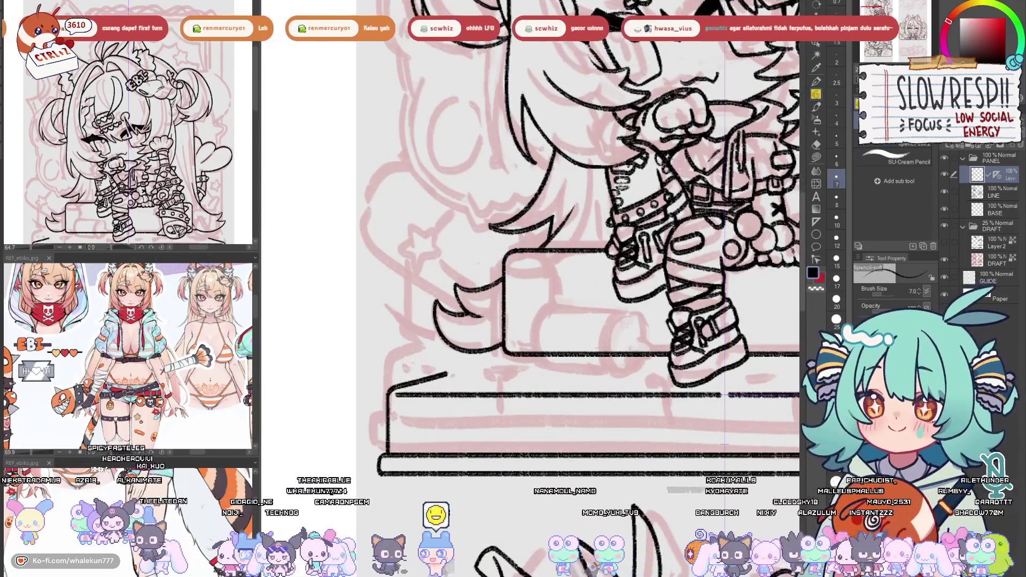
key(p)
scroll(578, 231, up, 1)
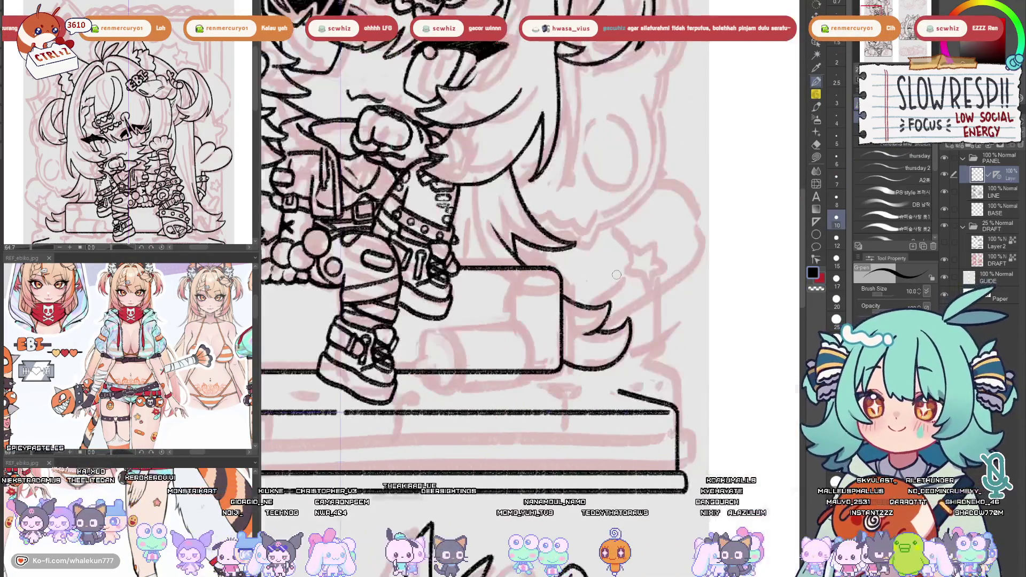
drag(415, 348, 473, 378)
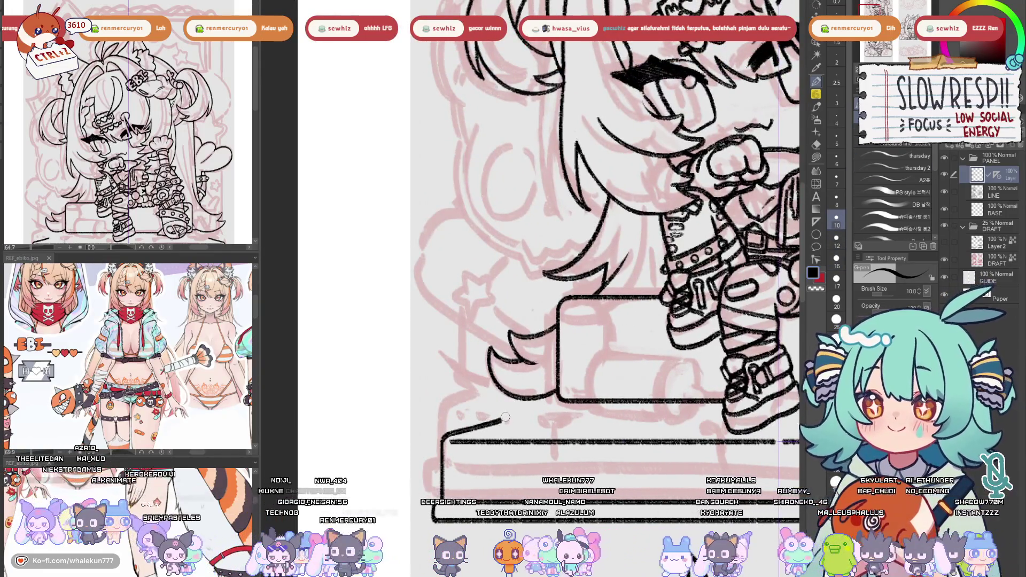
Undo trial strokes and draw the slanted left-corner edge of the pedestal top at size 7
key(bracketright)
key(ctrl+z)
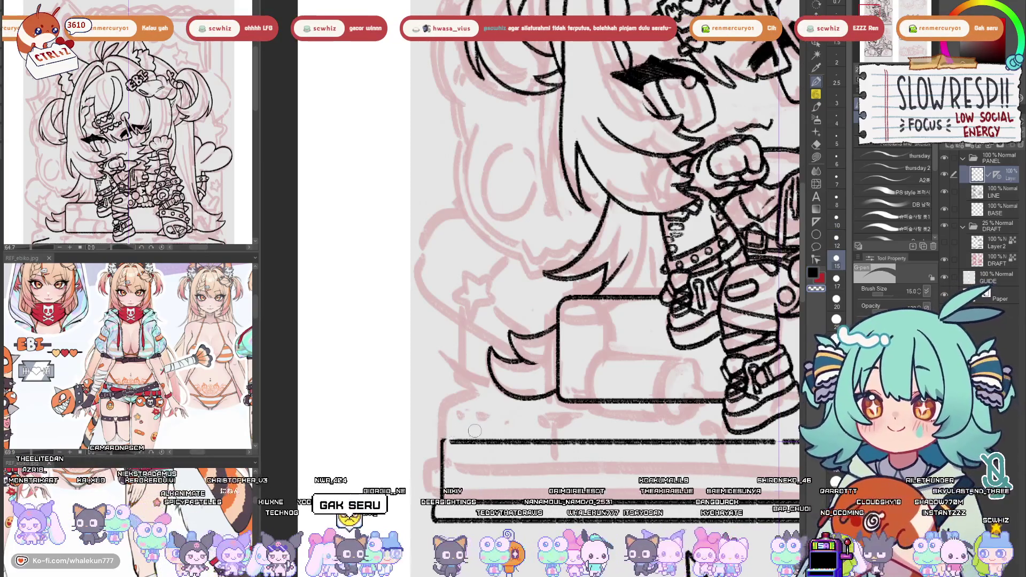
key(p)
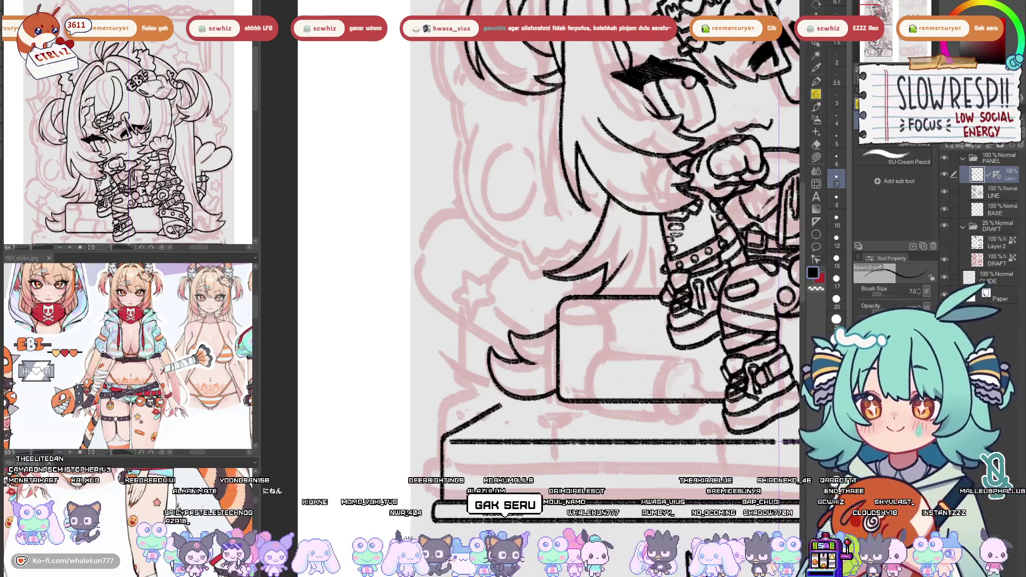
key(ctrl+z)
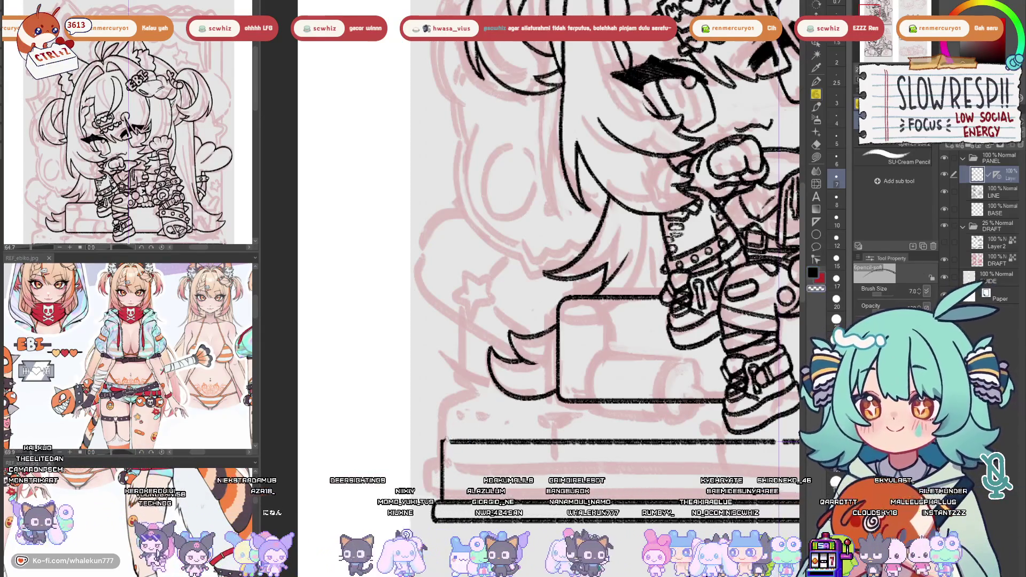
drag(443, 439, 475, 416)
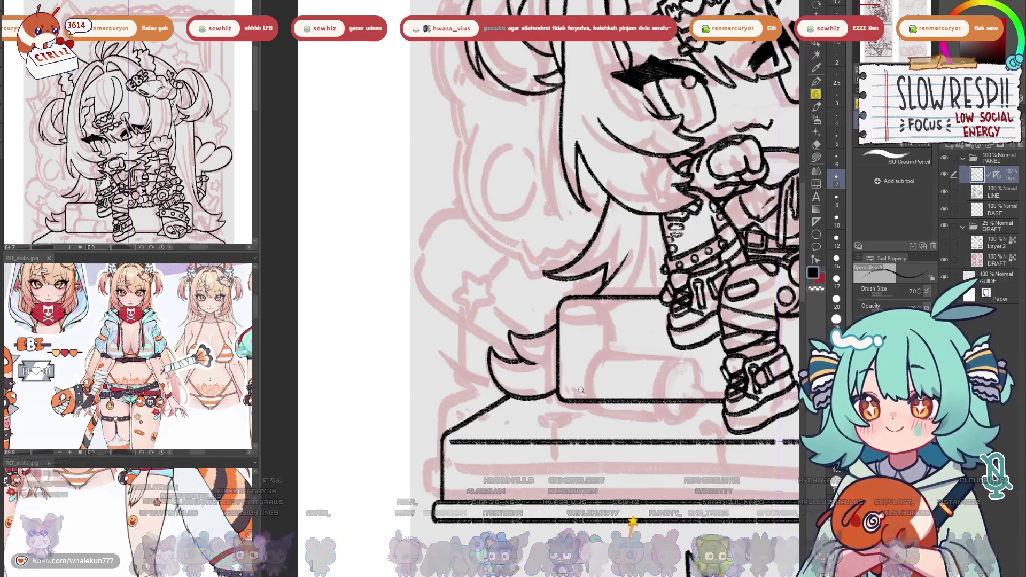
key(ctrl+minus)
scroll(435, 398, up, 5)
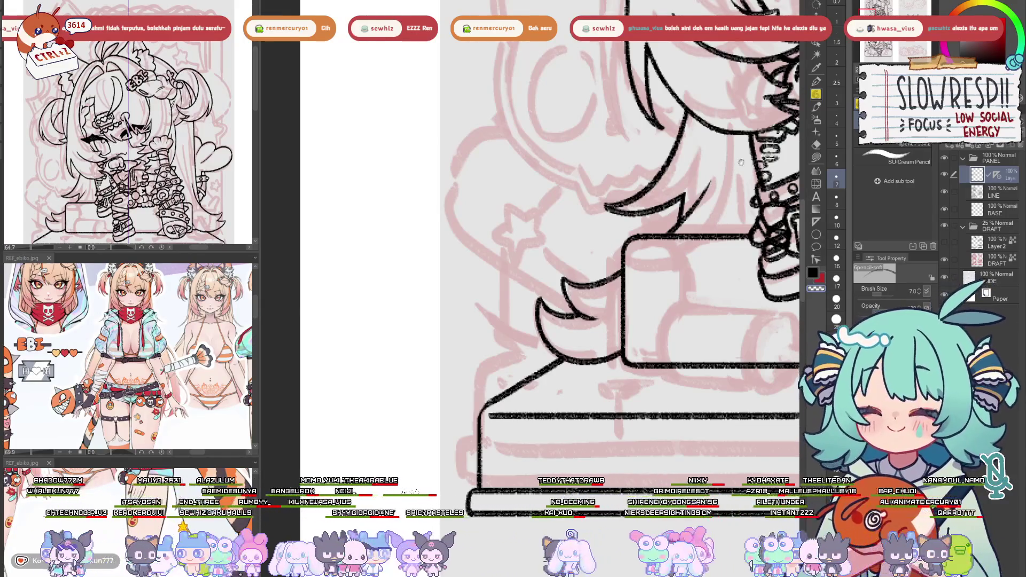
Undo the stray stroke at the dashed line's left end and check the ruler with the Operation tool
drag(742, 162, 753, 138)
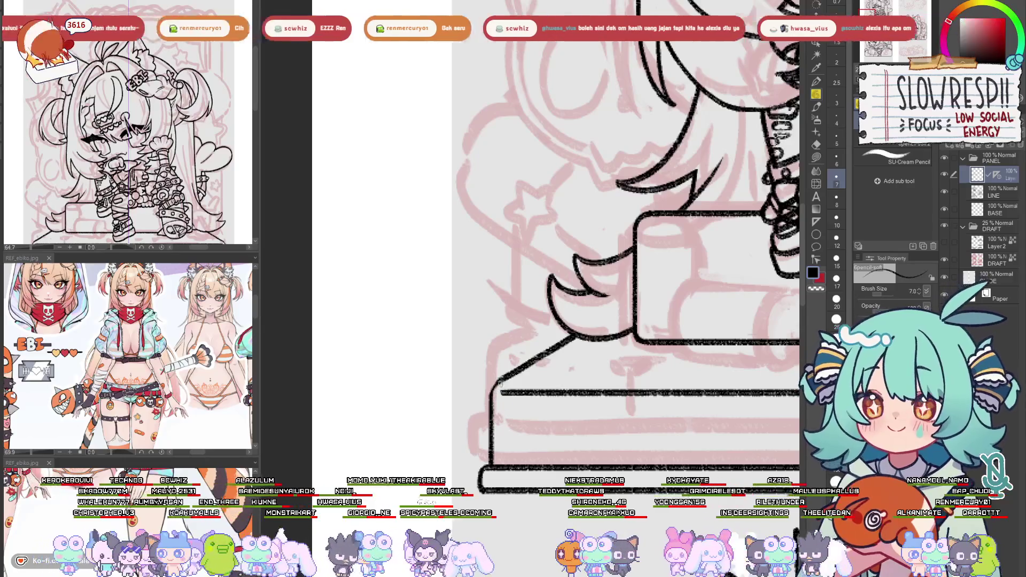
key(ctrl+z)
key(ctrl+z)
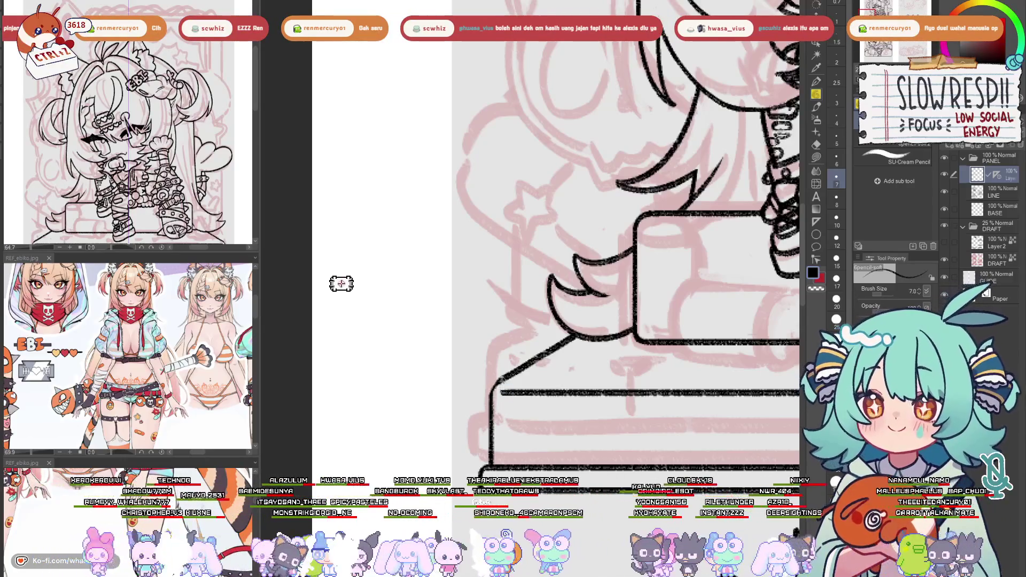
scroll(512, 422, right, 5)
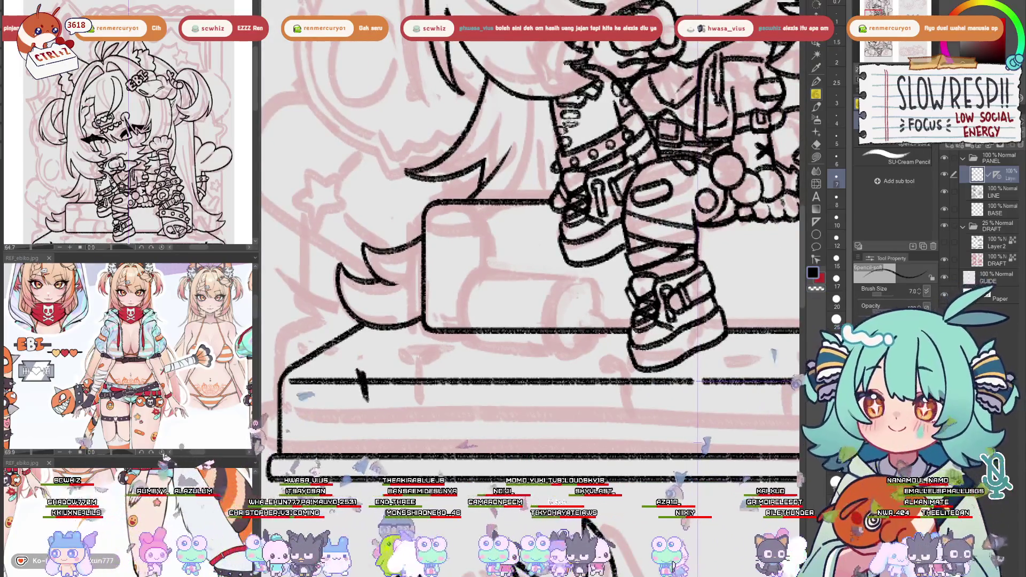
drag(512, 422, 413, 445)
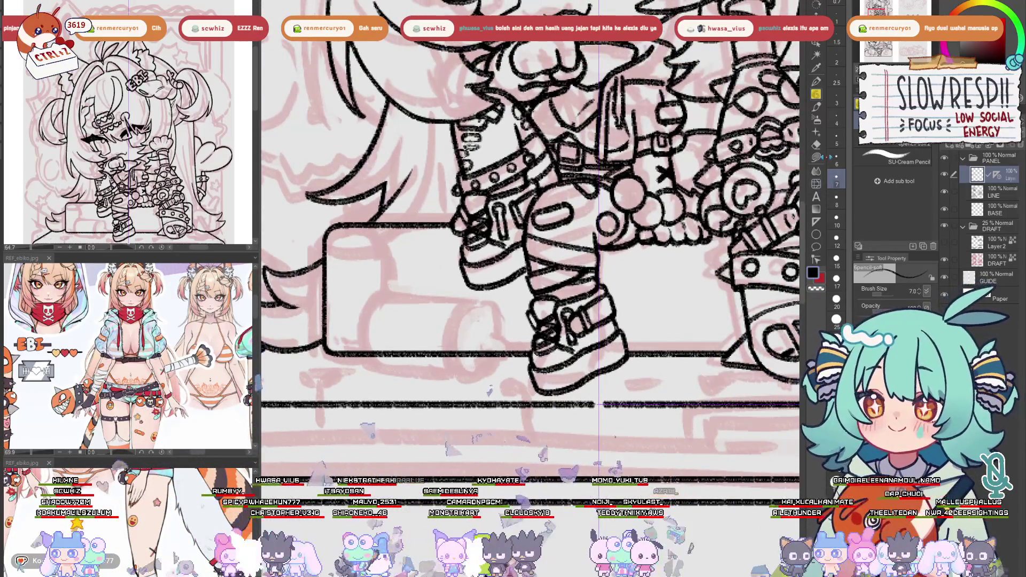
click(816, 222)
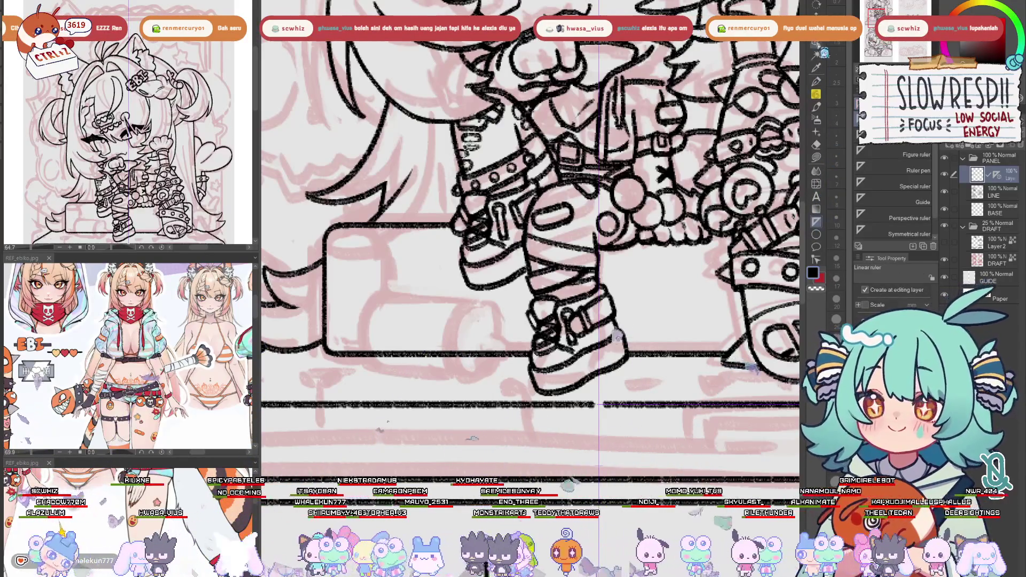
click(816, 44)
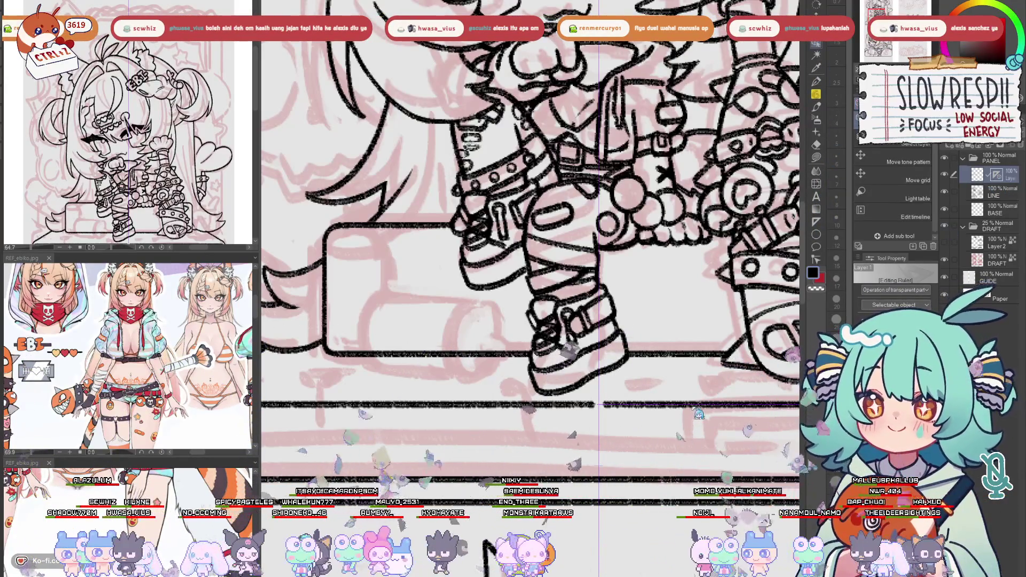
key(p)
drag(601, 390, 687, 372)
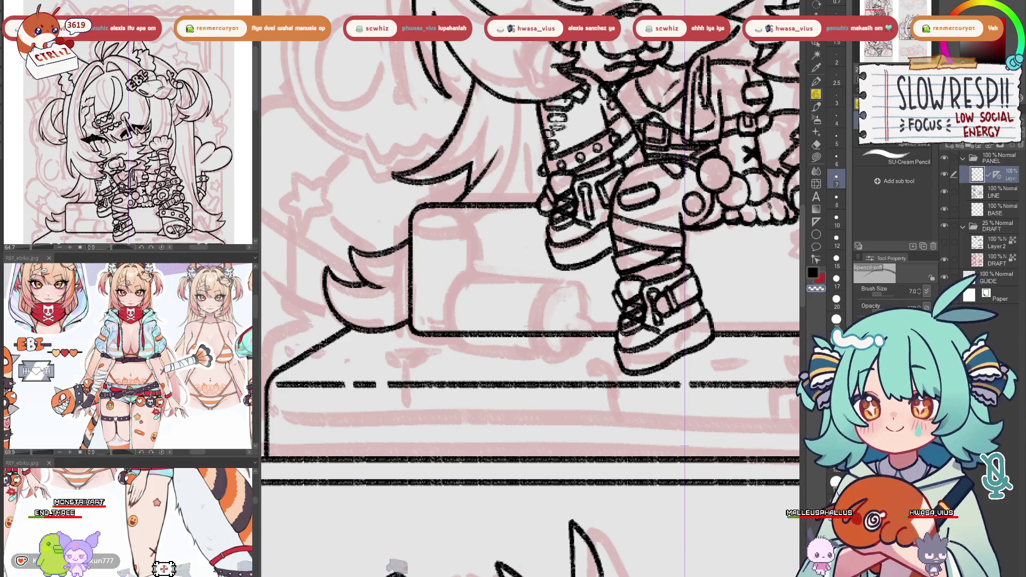
drag(662, 288, 570, 292)
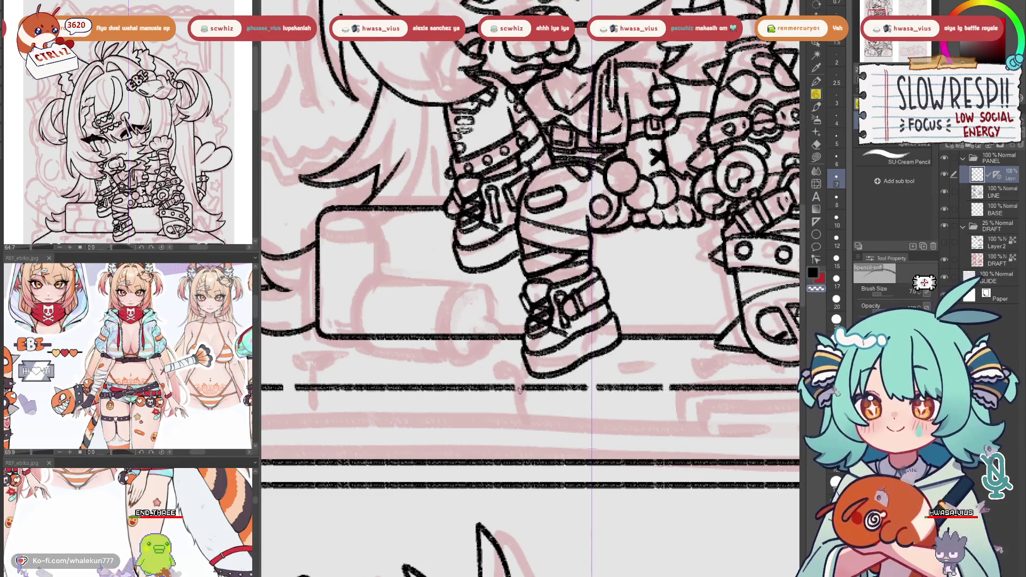
scroll(538, 398, down, 3)
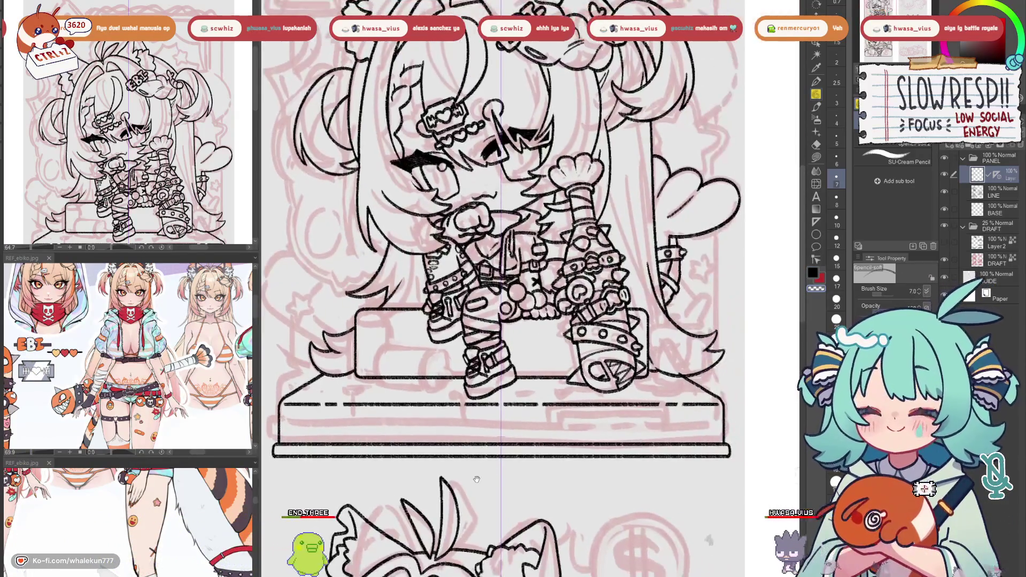
Draw mirrored vertical posts hanging from the pedestal's dashed edge with the symmetry ruler
scroll(589, 403, up, 5)
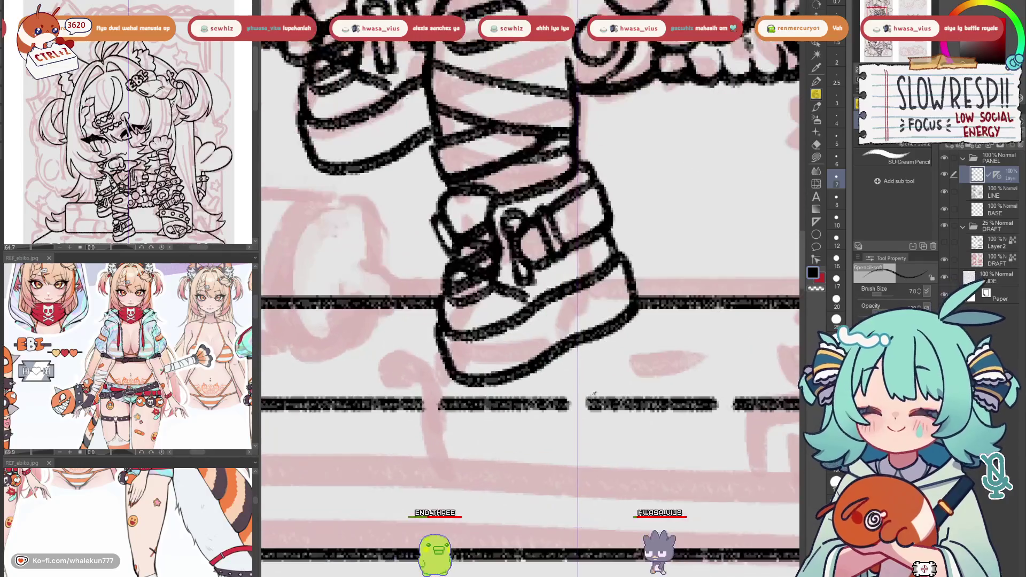
scroll(580, 419, down, 3)
scroll(530, 368, up, 3)
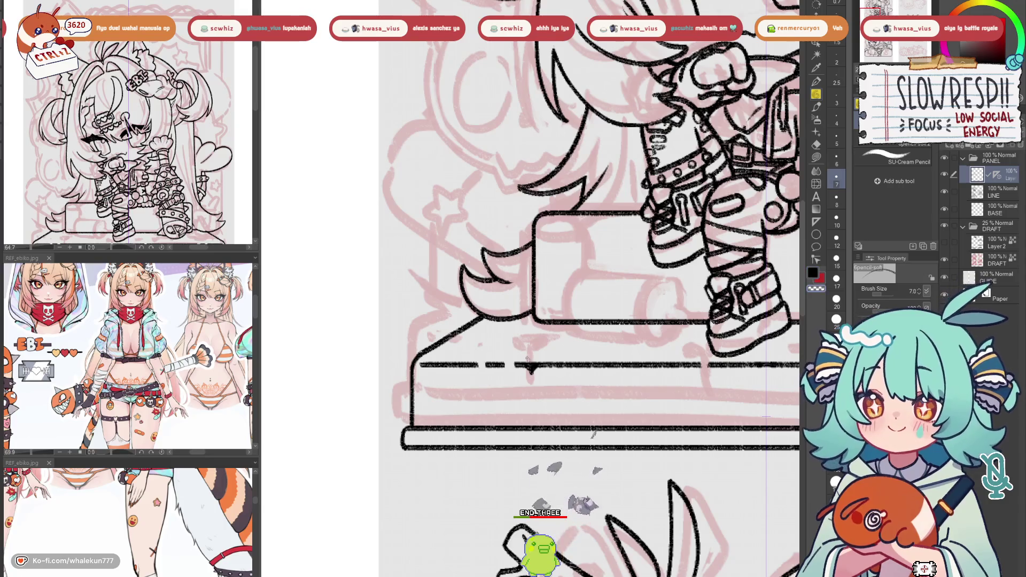
drag(531, 368, 532, 401)
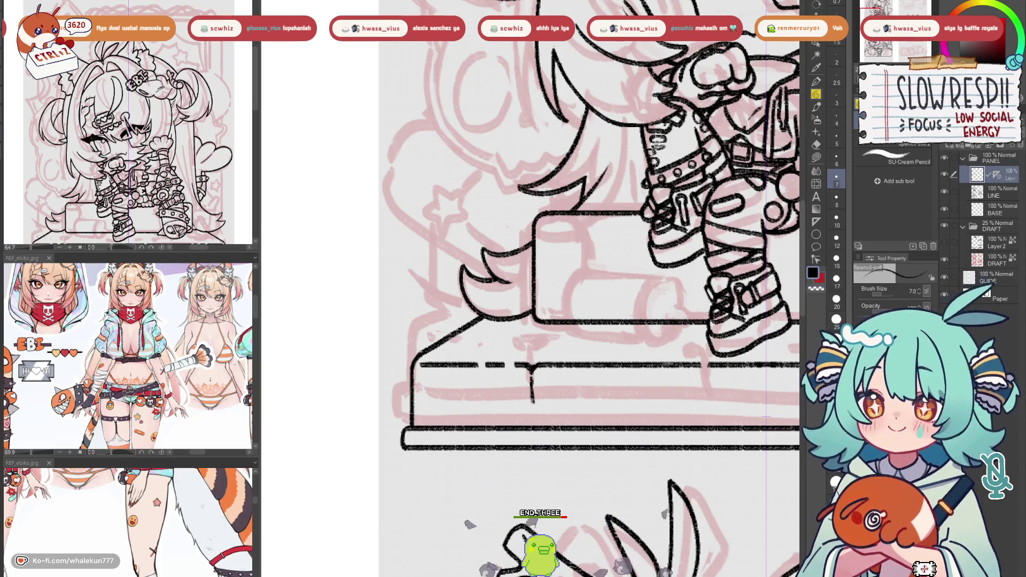
key(ctrl+z)
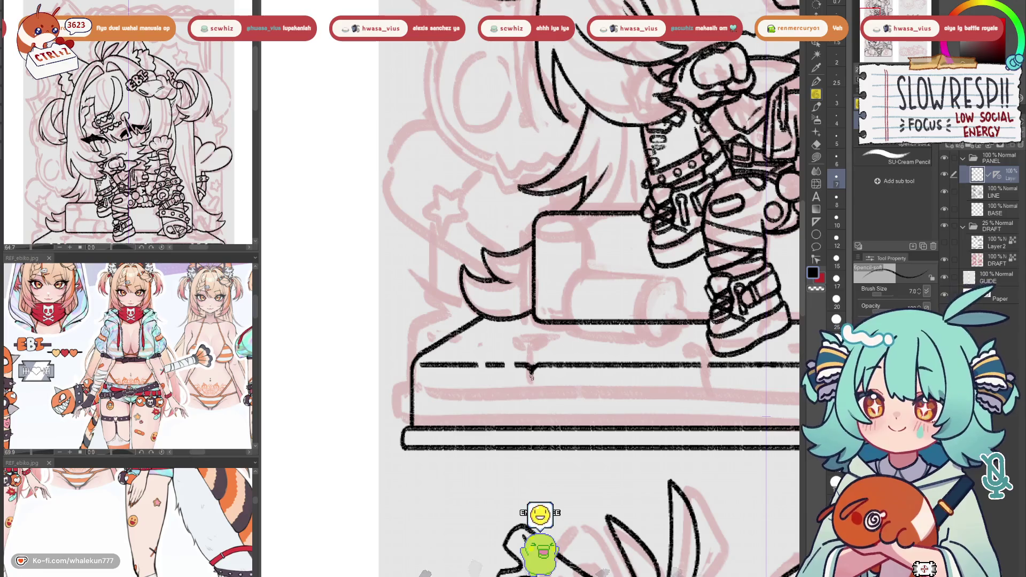
drag(533, 414, 436, 441)
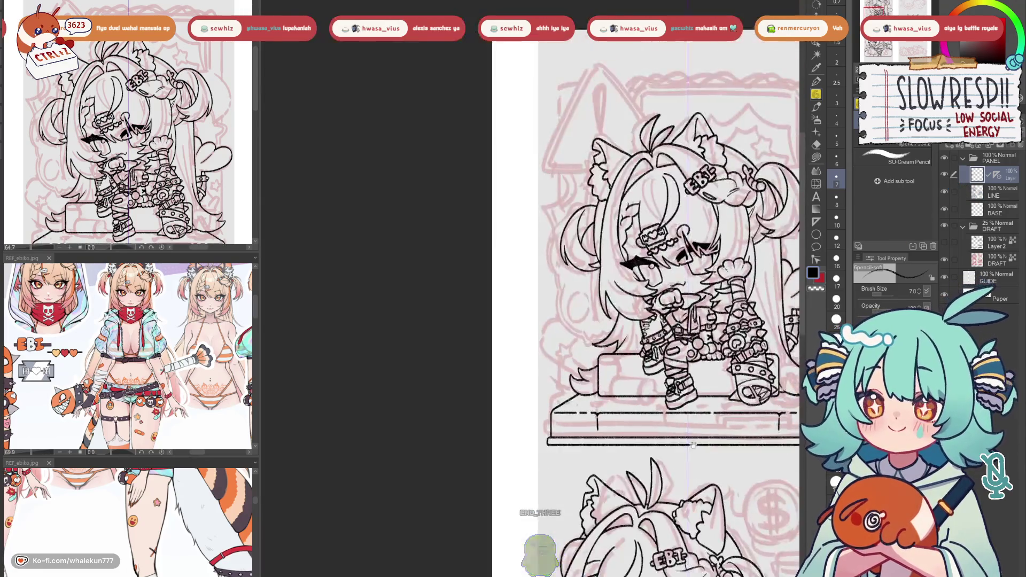
scroll(673, 455, down, 3)
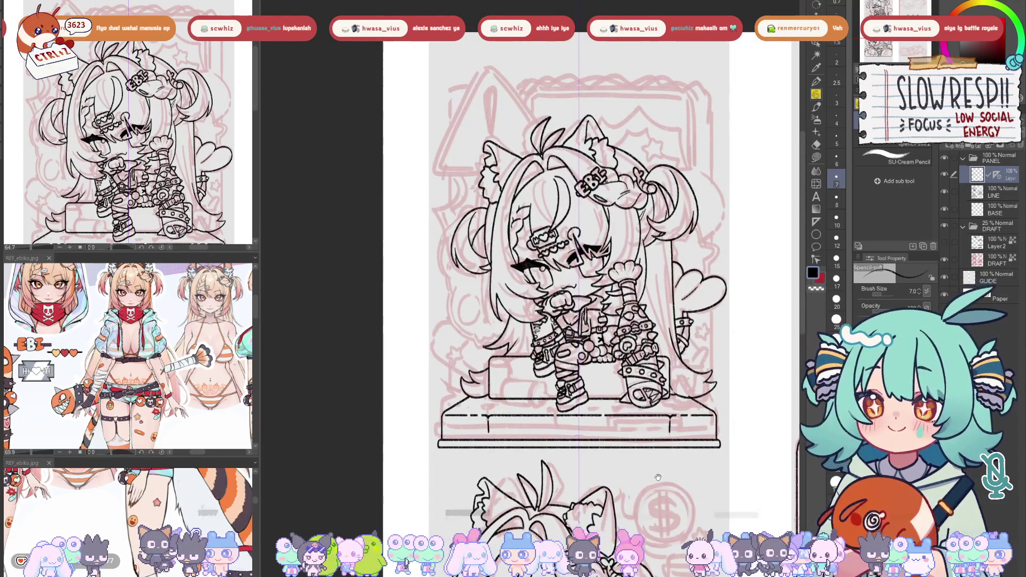
scroll(662, 470, up, 2)
scroll(544, 378, up, 2)
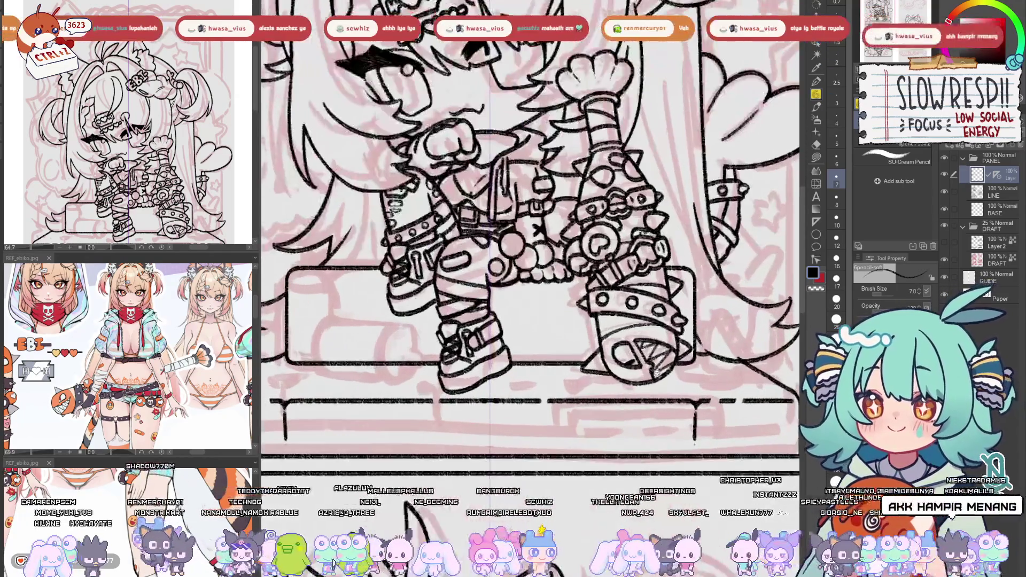
scroll(544, 378, up, 1)
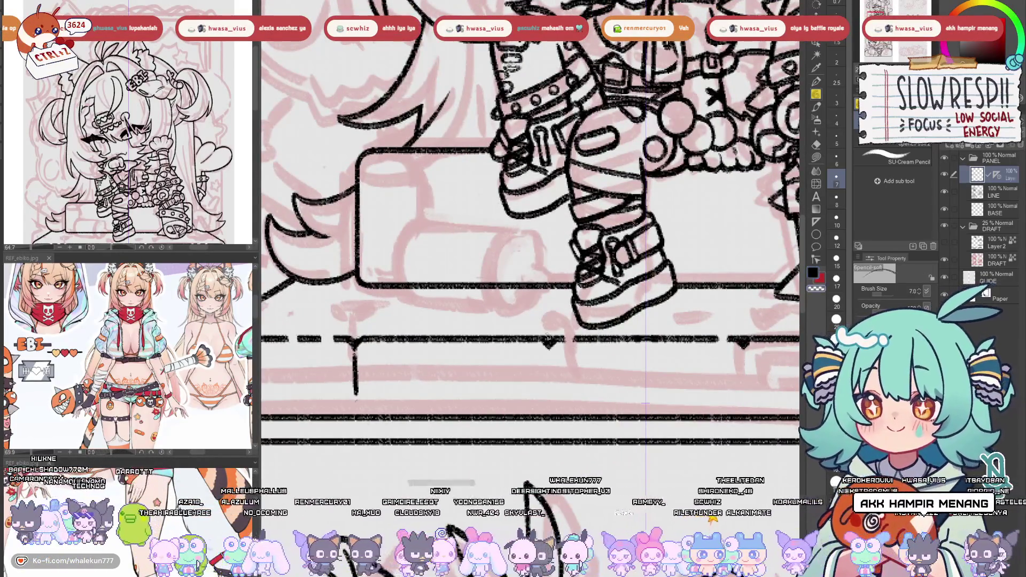
drag(549, 343, 548, 406)
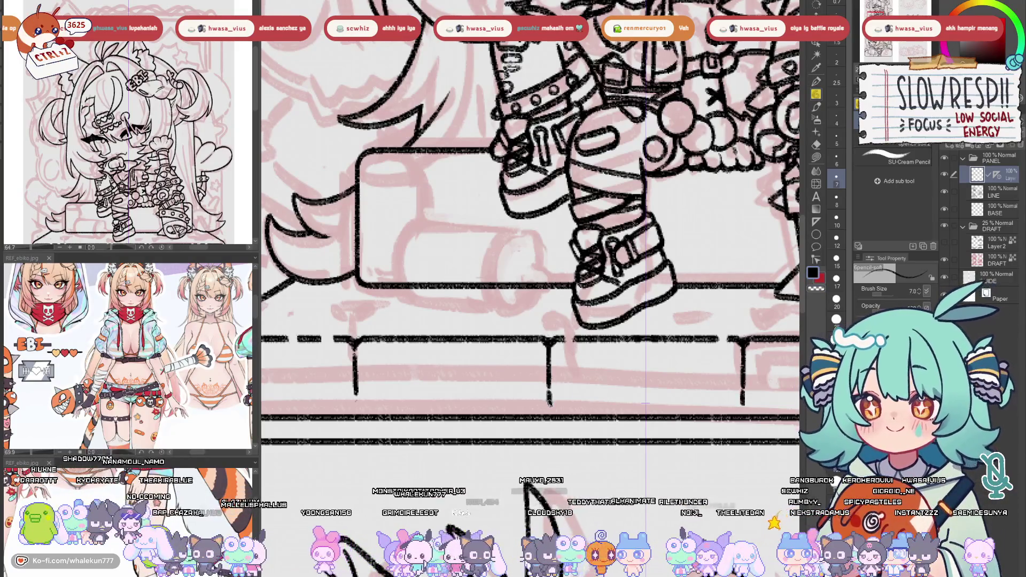
Extend the right and middle posts down to the pedestal's bottom line
scroll(594, 378, down, 5)
scroll(693, 356, up, 4)
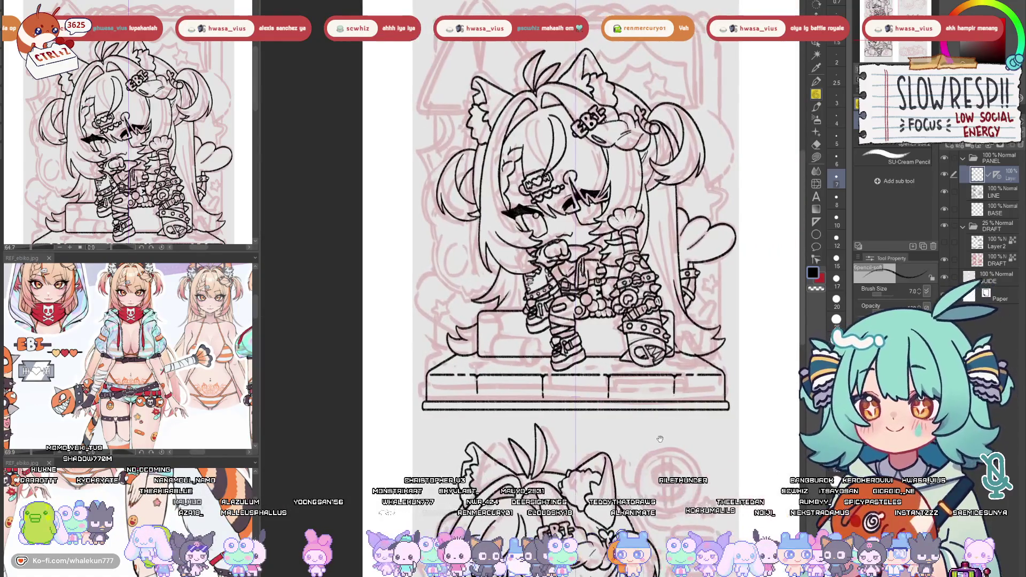
scroll(694, 356, up, 2)
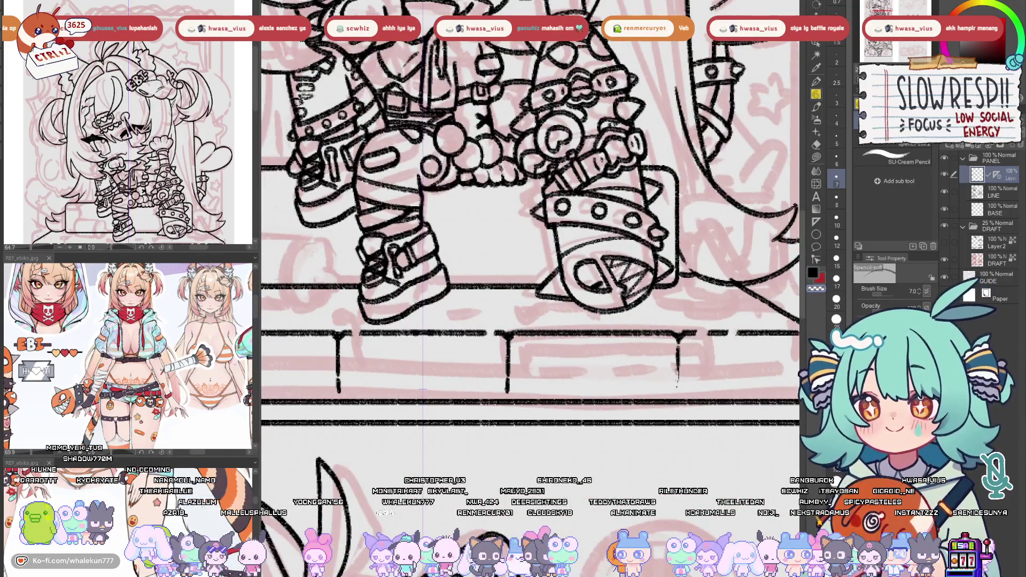
drag(677, 374, 680, 396)
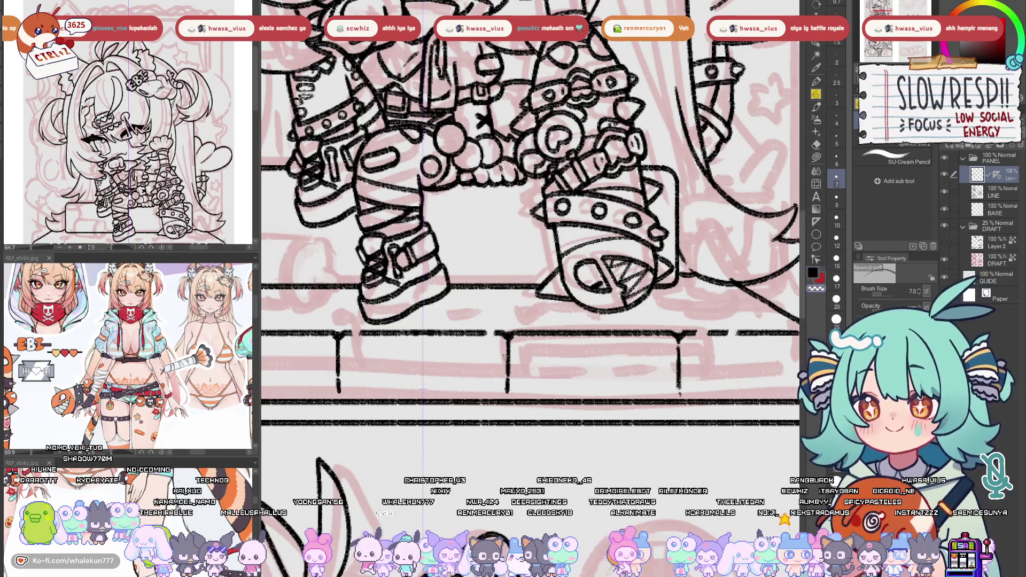
drag(338, 389, 338, 399)
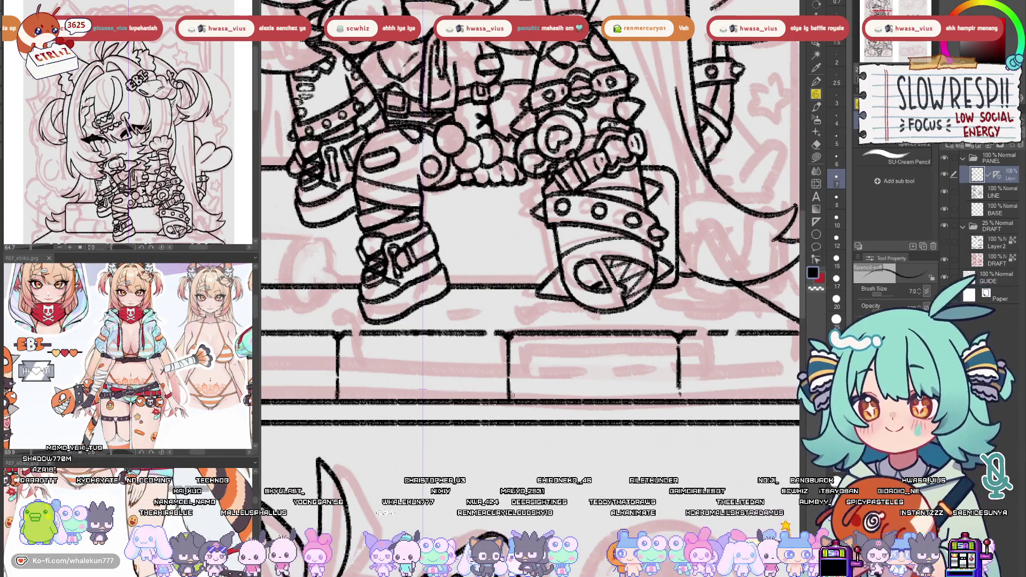
drag(508, 389, 509, 399)
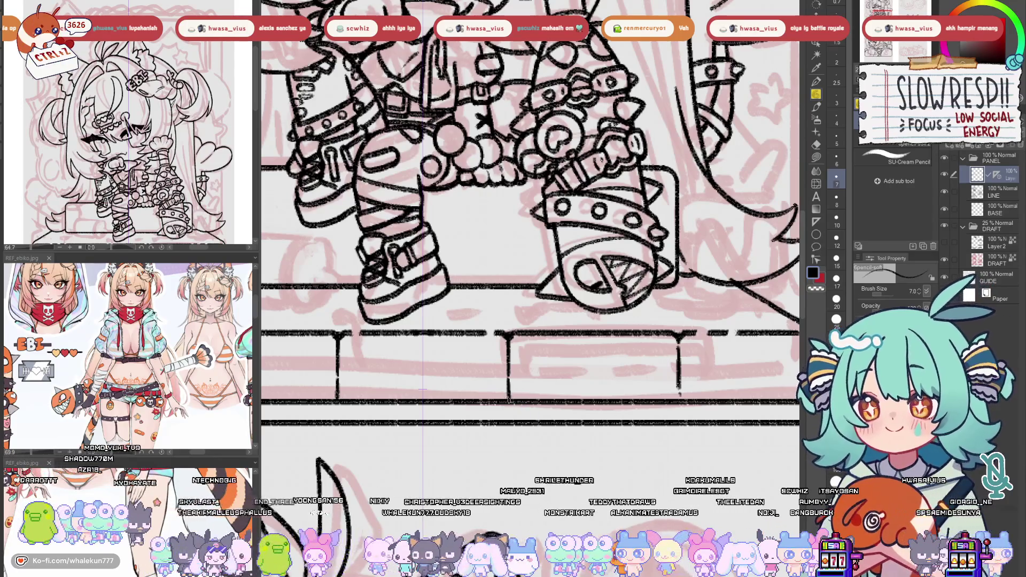
drag(731, 407, 699, 402)
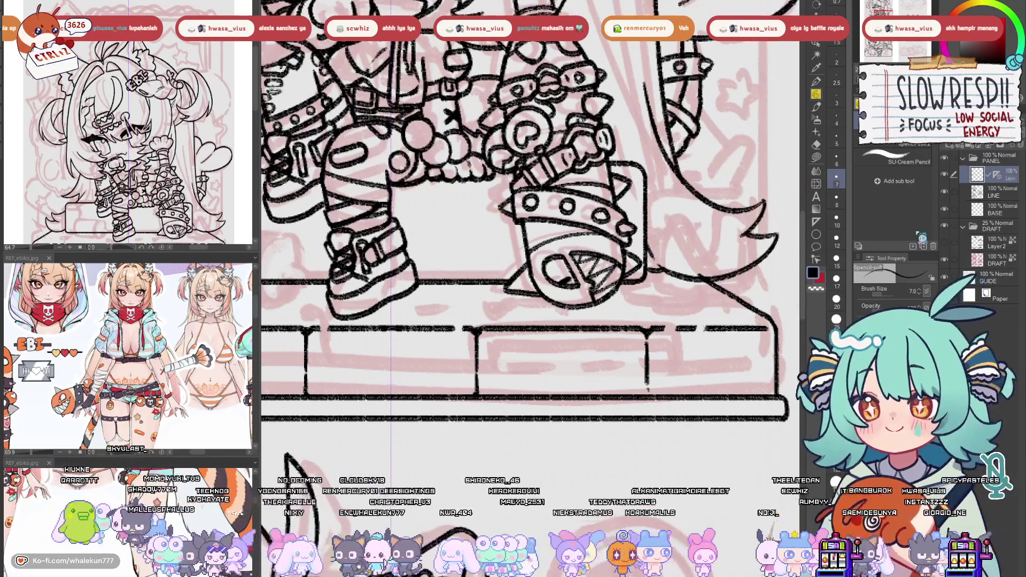
Add a new layer for the drawer slot and reset the straight ruler
key(e)
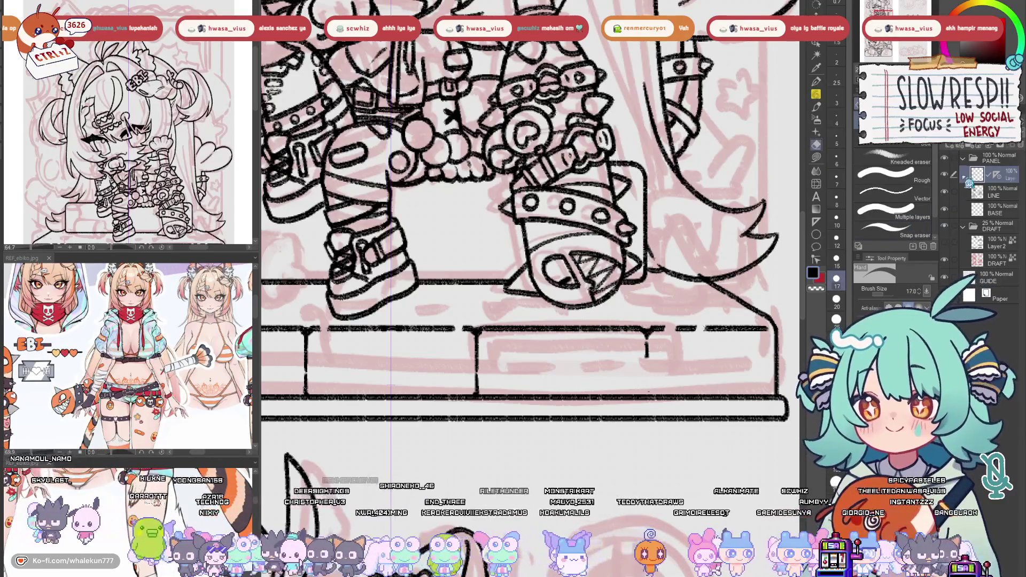
key(ctrl+shift+n)
key(u)
scroll(644, 383, up, 1)
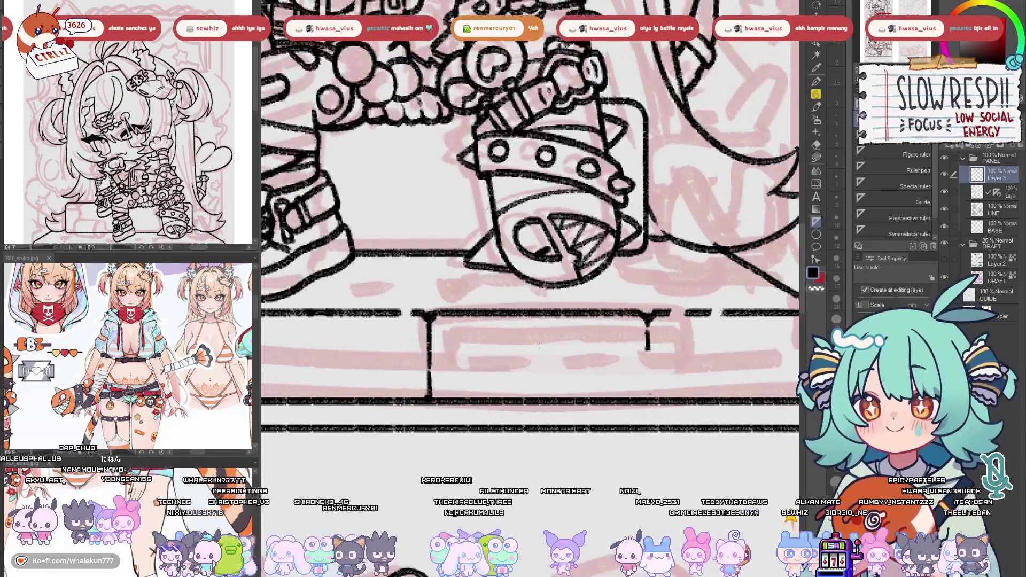
key(ctrl+z)
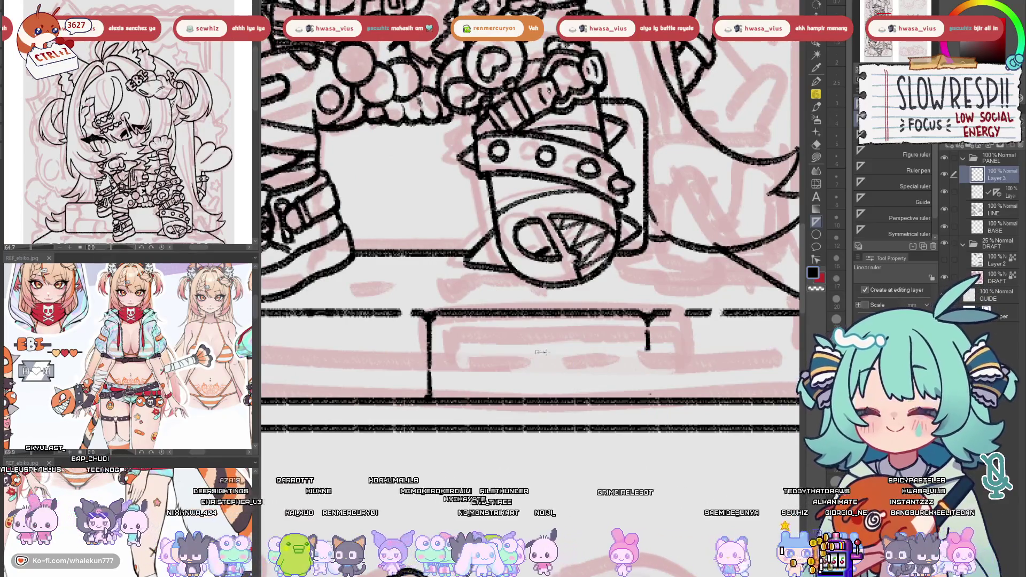
key(p)
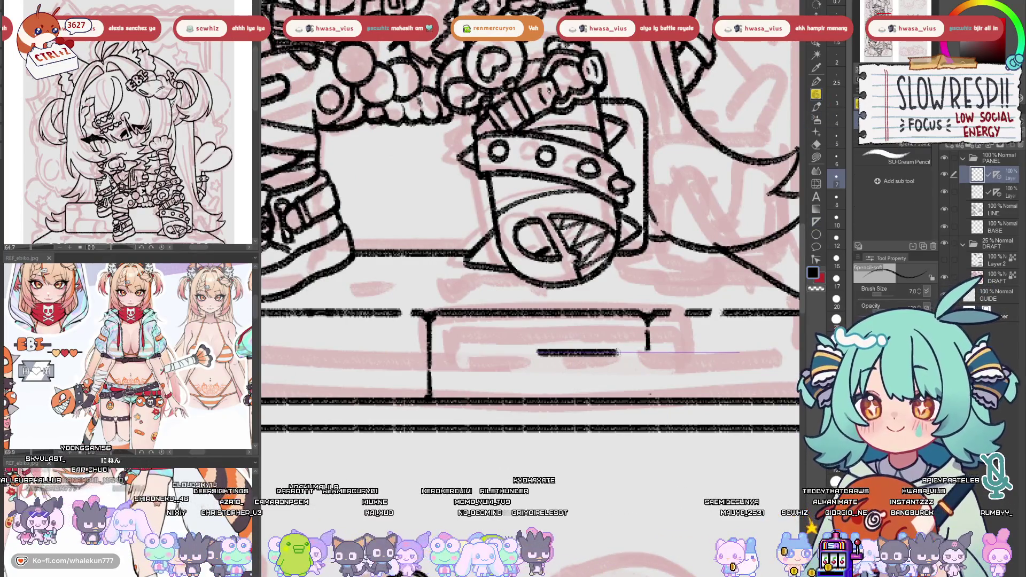
Draw the slot's top edge and curved corner down to the bottom line, adjusting it with Ctrl+T
drag(607, 353, 740, 353)
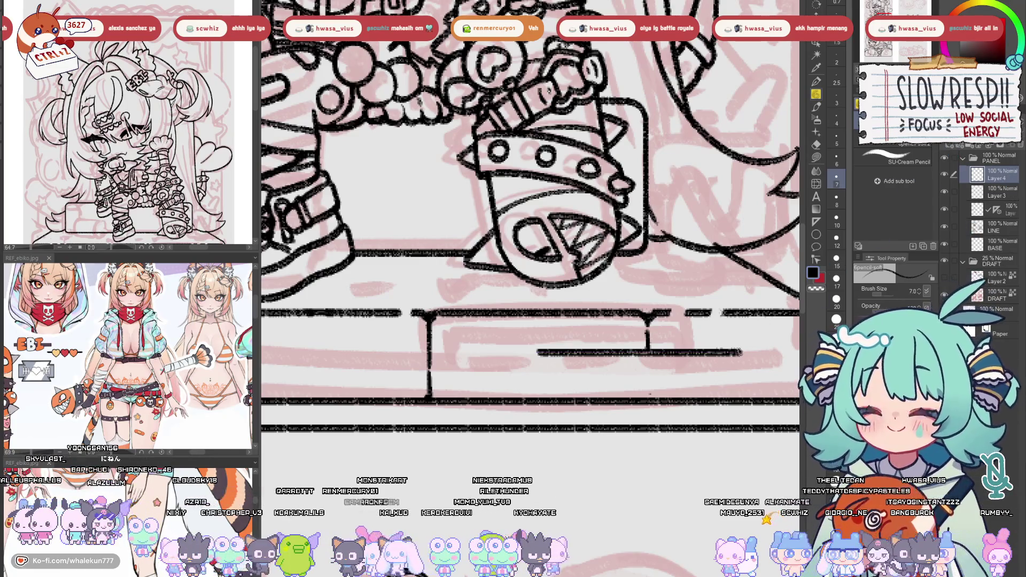
key(ctrl+z)
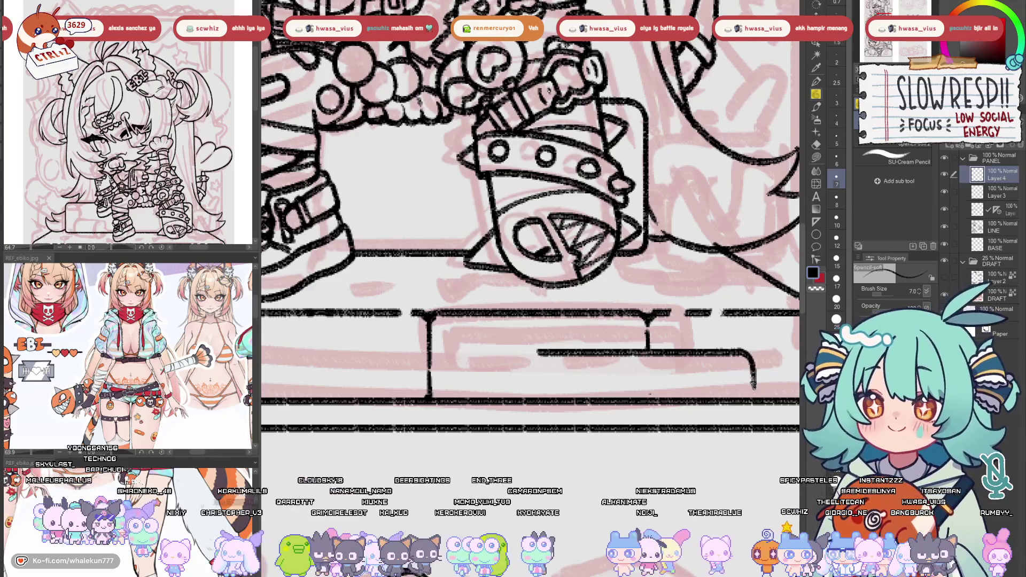
drag(754, 384, 757, 400)
key(ctrl+t)
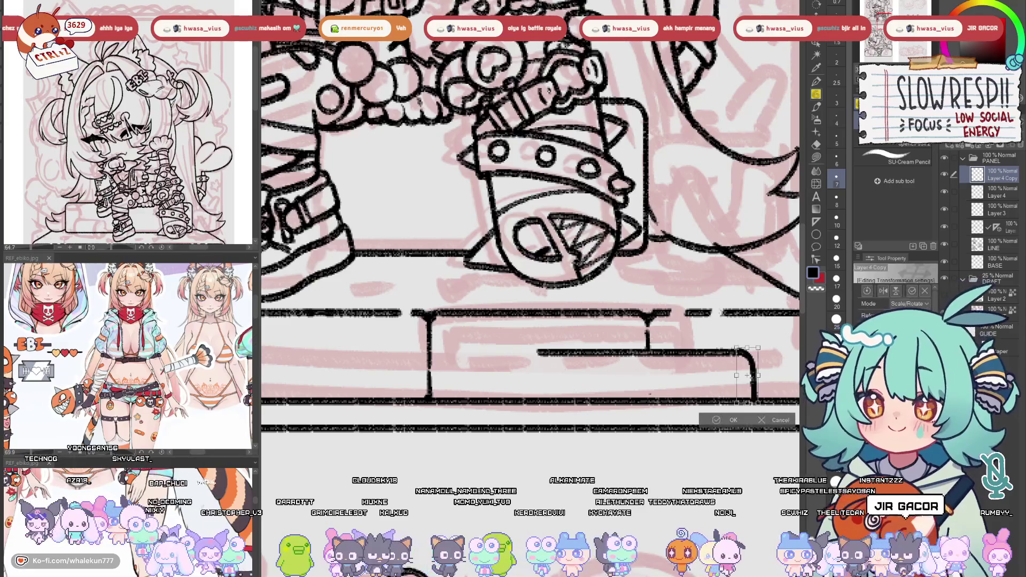
key(Return)
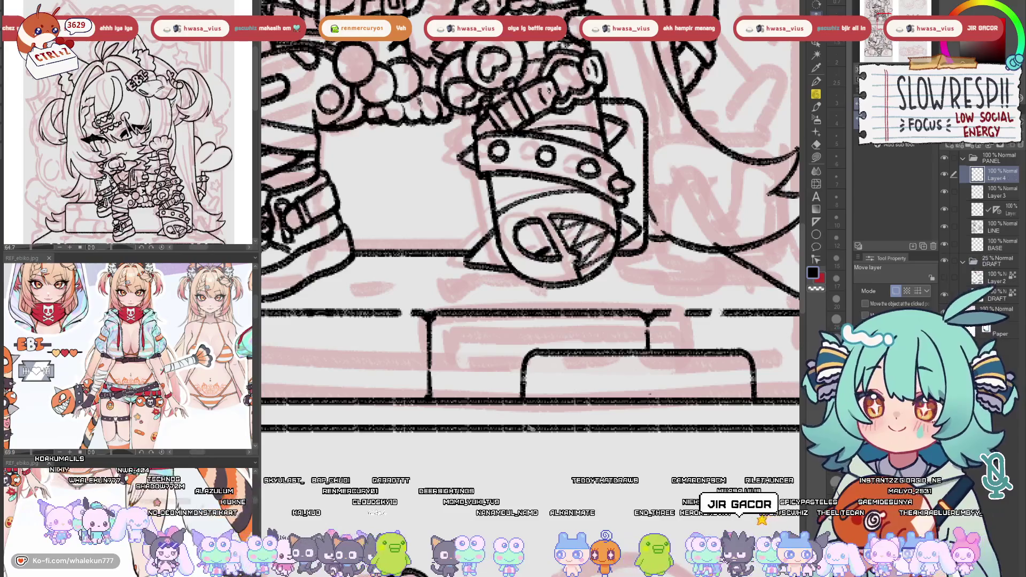
key(p)
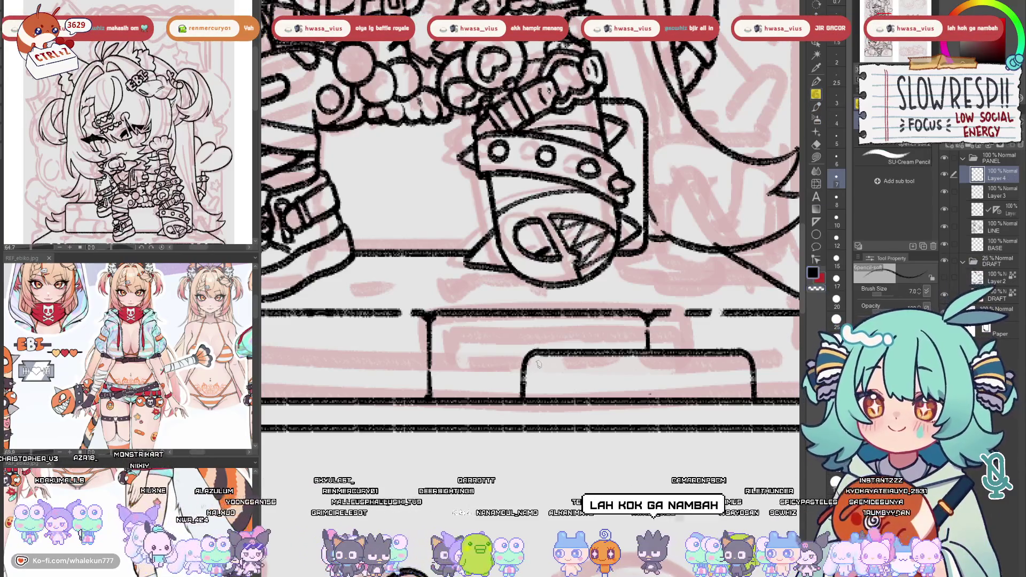
Draw the slot's inner top line along a straight ruler
drag(597, 368, 582, 369)
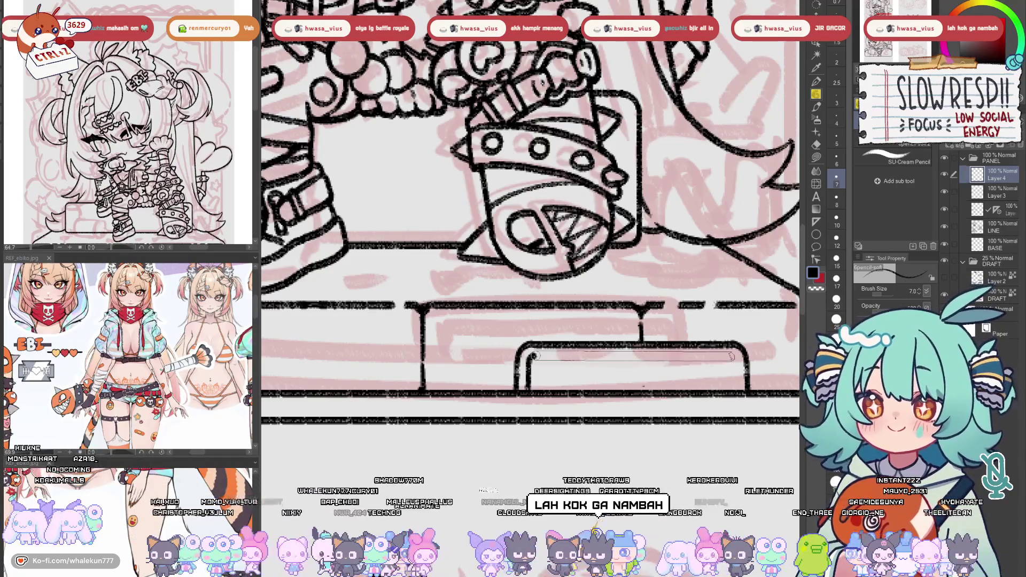
key(u)
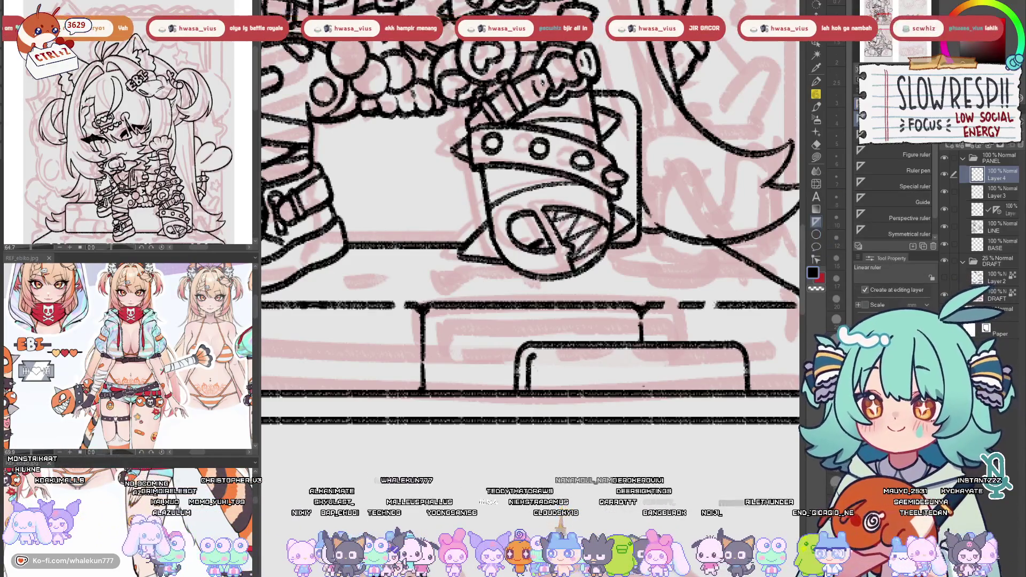
key(p)
drag(535, 357, 719, 363)
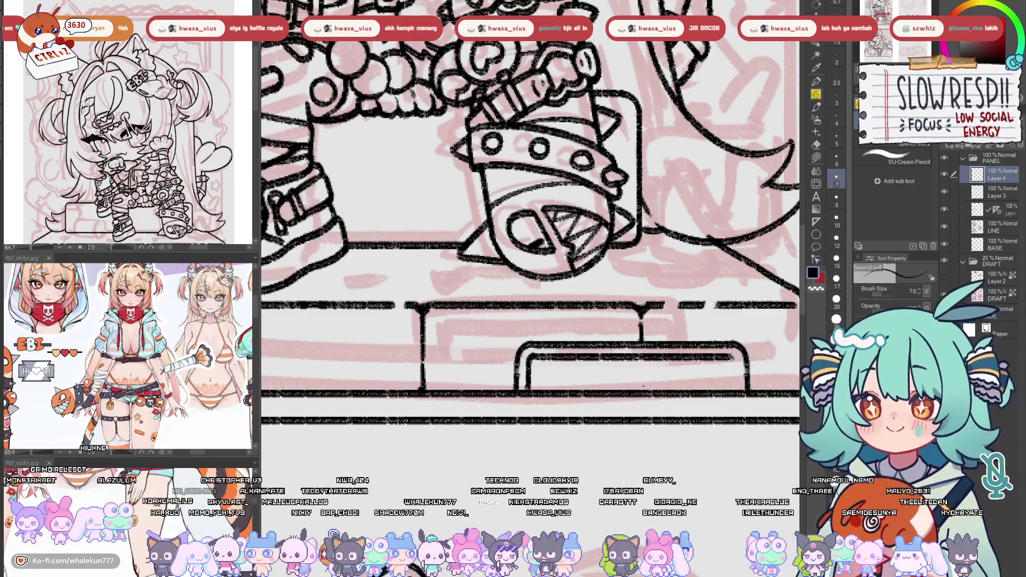
scroll(644, 385, down, 5)
scroll(645, 390, up, 5)
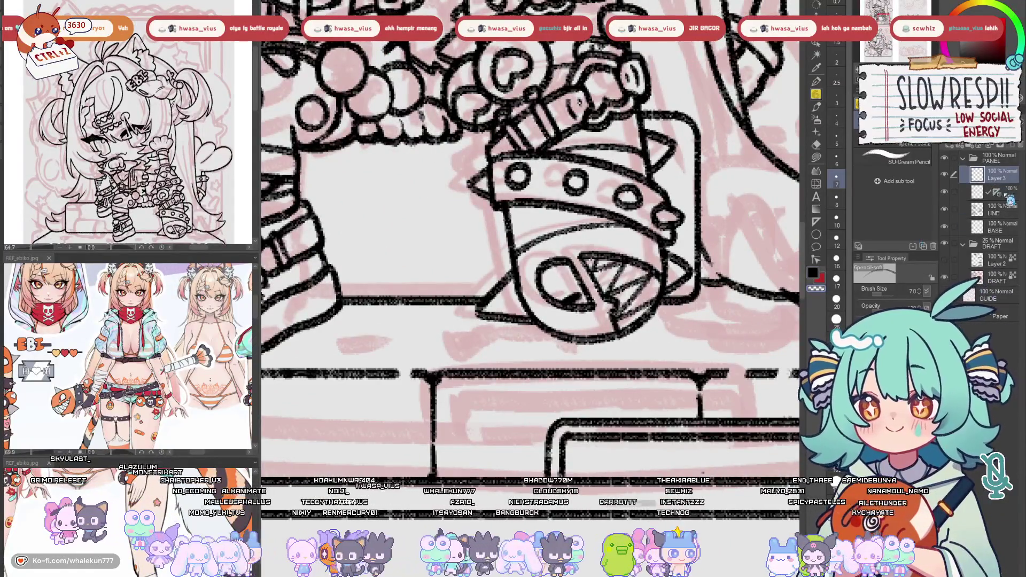
scroll(722, 386, down, 5)
scroll(664, 407, up, 3)
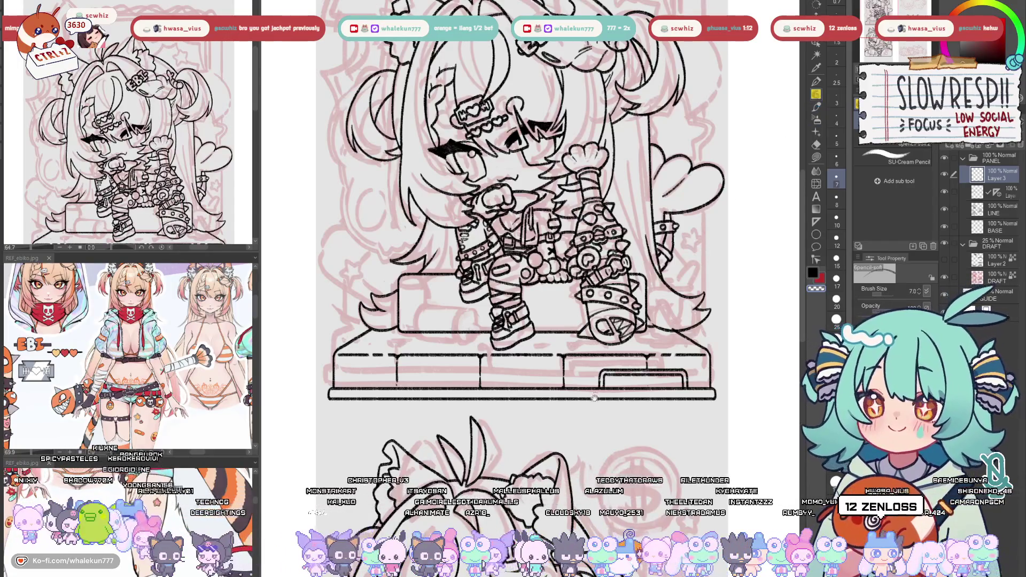
drag(595, 396, 613, 408)
scroll(578, 394, up, 5)
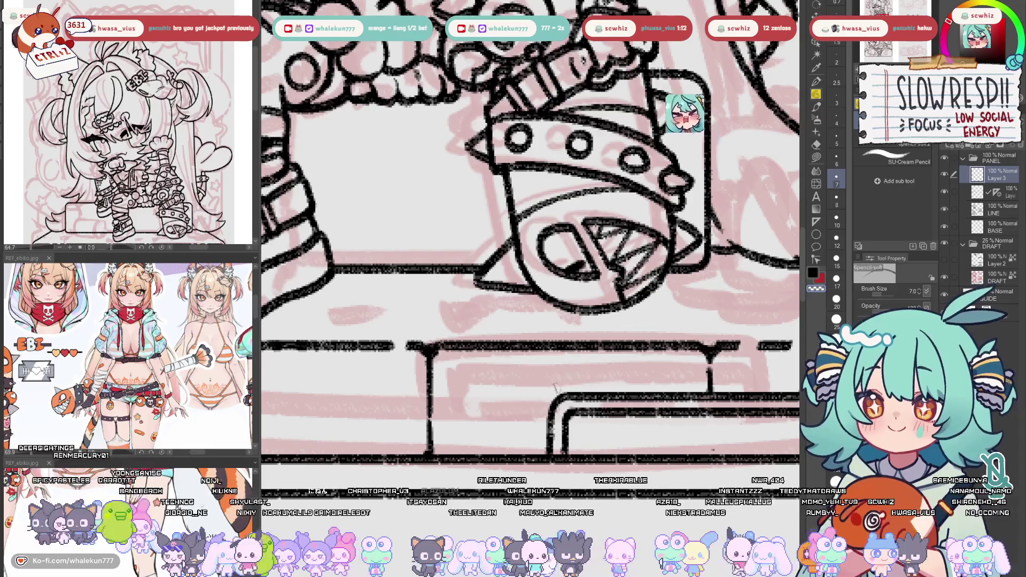
scroll(604, 386, up, 1)
scroll(604, 386, down, 1)
scroll(597, 403, down, 3)
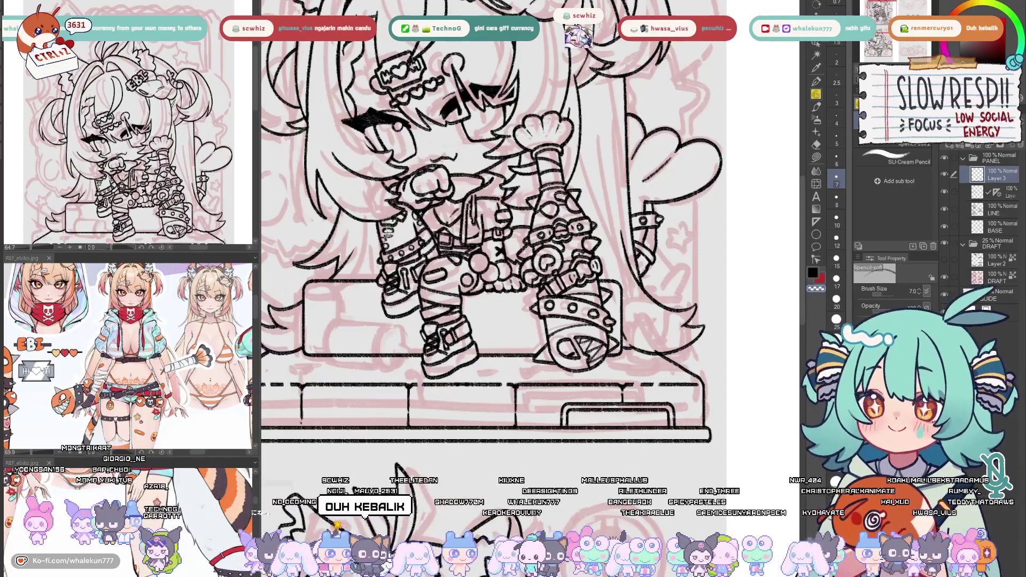
Merge the extra layer into the line art layer below with Ctrl+E
key(ctrl+plus)
key(e)
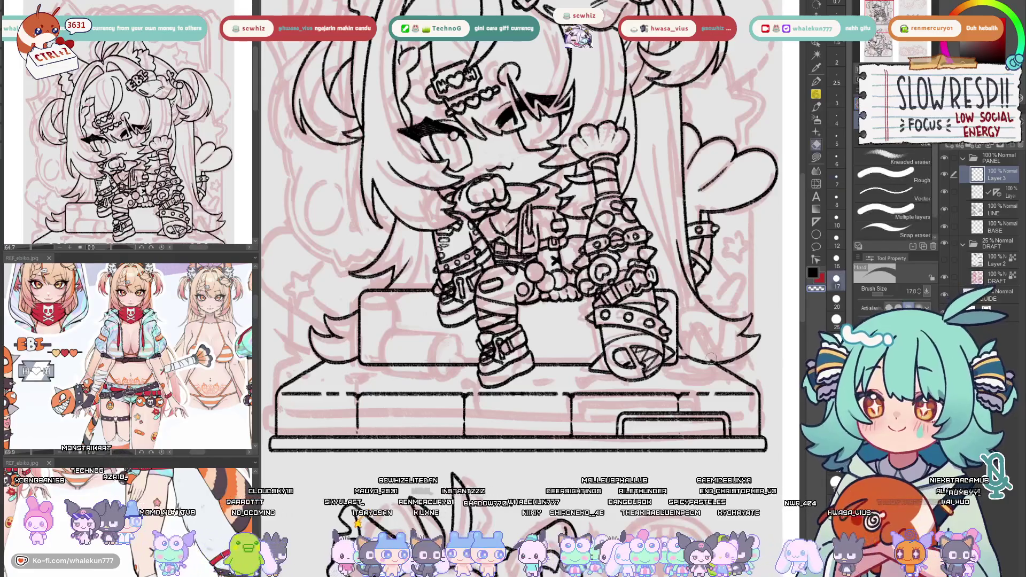
key(alt+bracketleft)
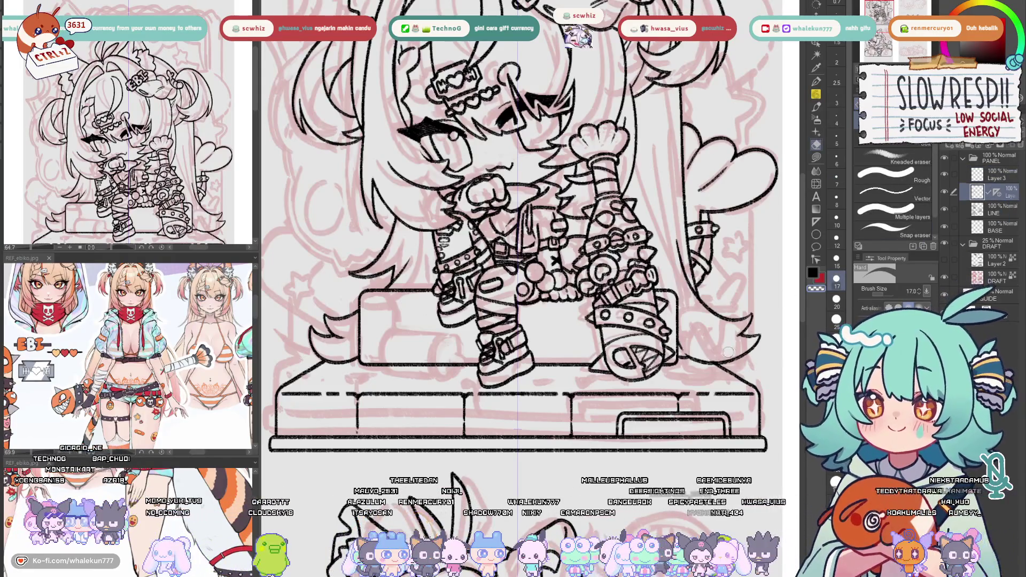
key(ctrl+minus)
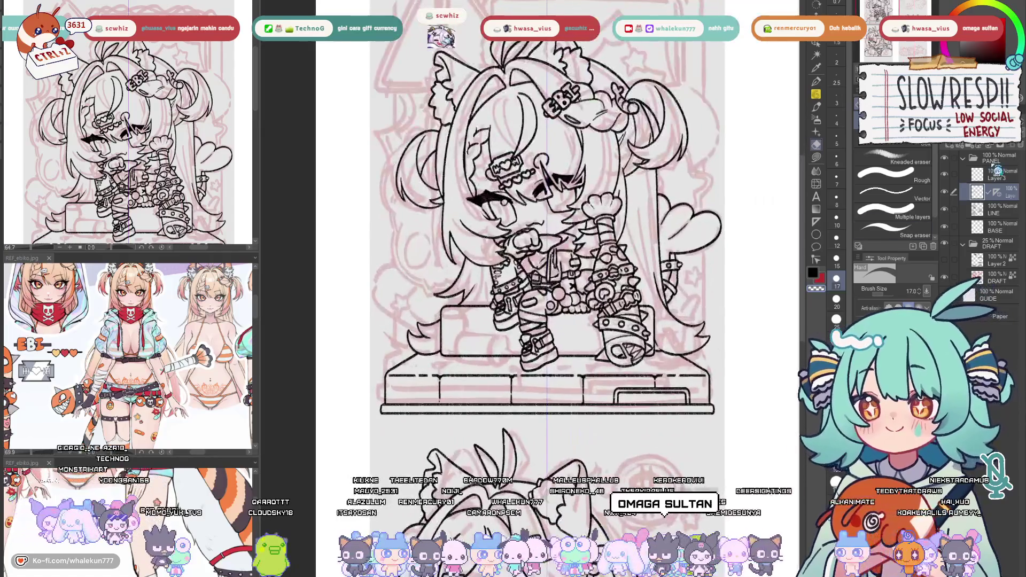
click(997, 171)
key(ctrl+e)
key(p)
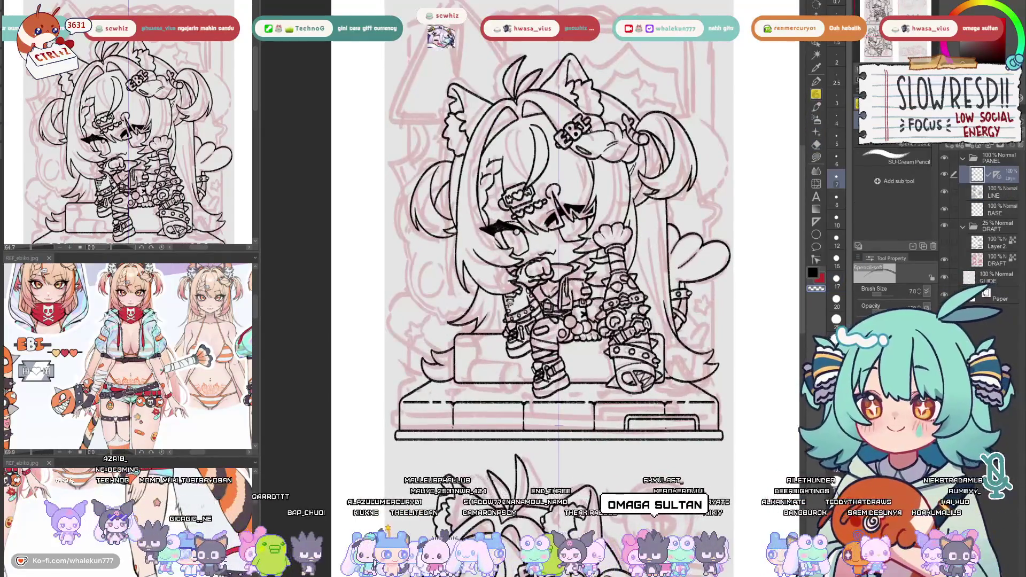
Move the pedestal's base lines up slightly with the Move layer tool
key(k)
drag(684, 436, 679, 413)
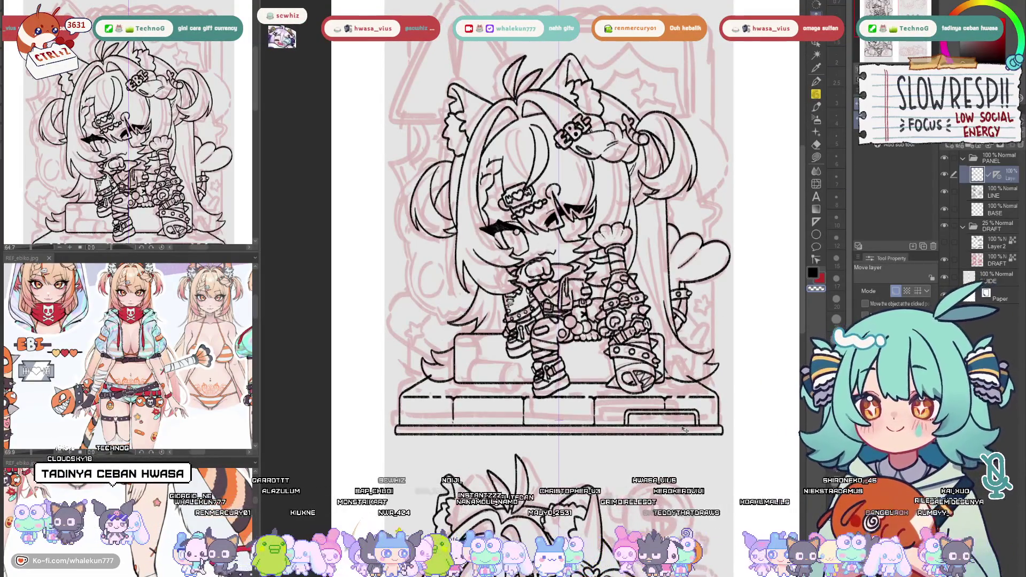
scroll(547, 373, up, 4)
key(e)
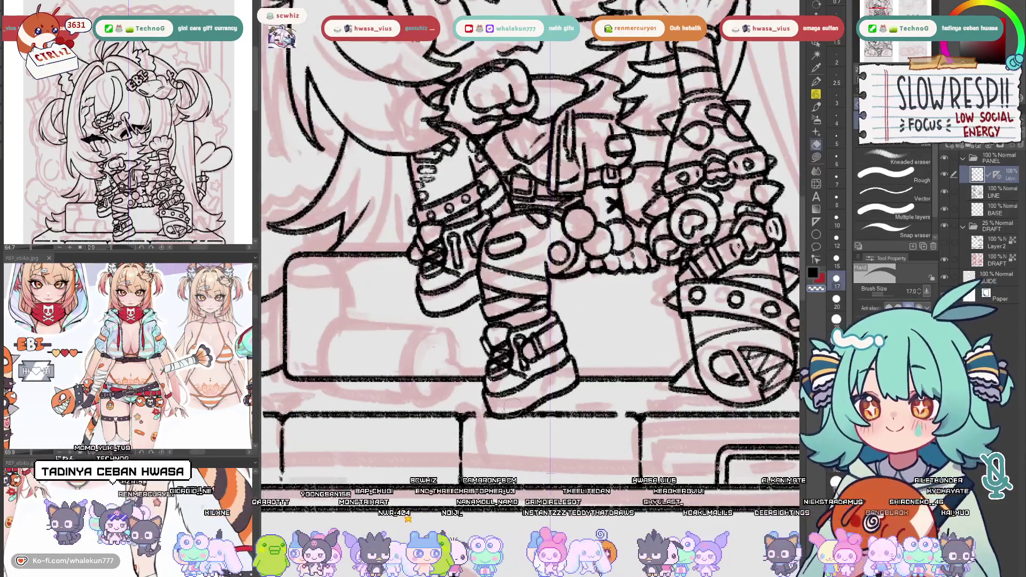
scroll(545, 355, down, 3)
scroll(662, 362, down, 1)
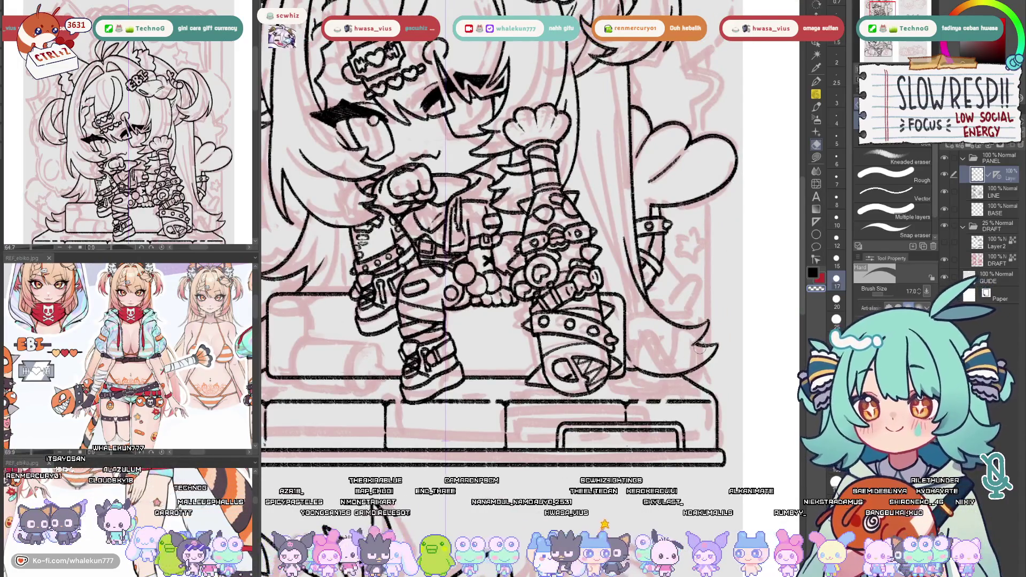
scroll(699, 348, down, 3)
scroll(695, 453, up, 1)
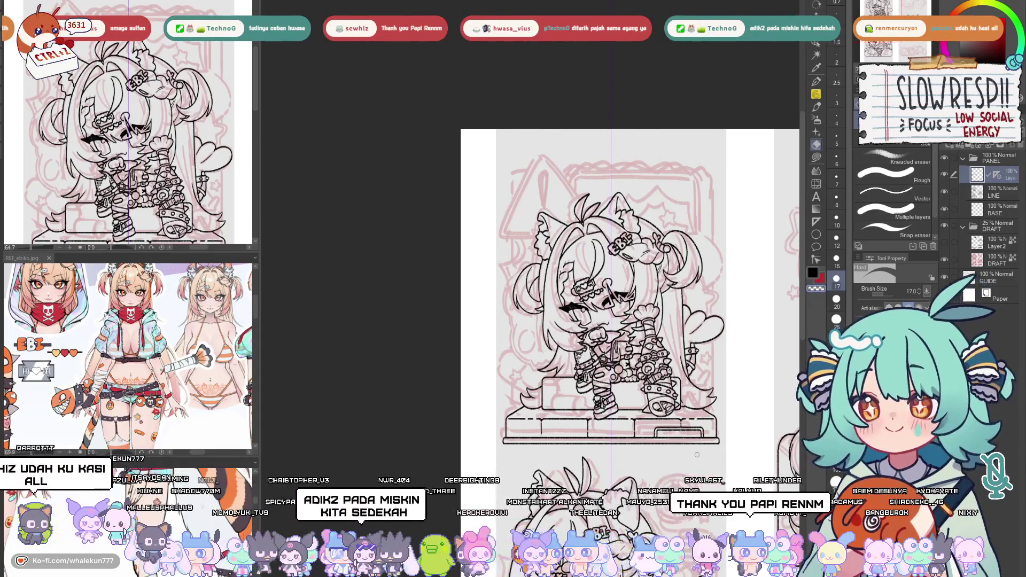
scroll(540, 418, up, 3)
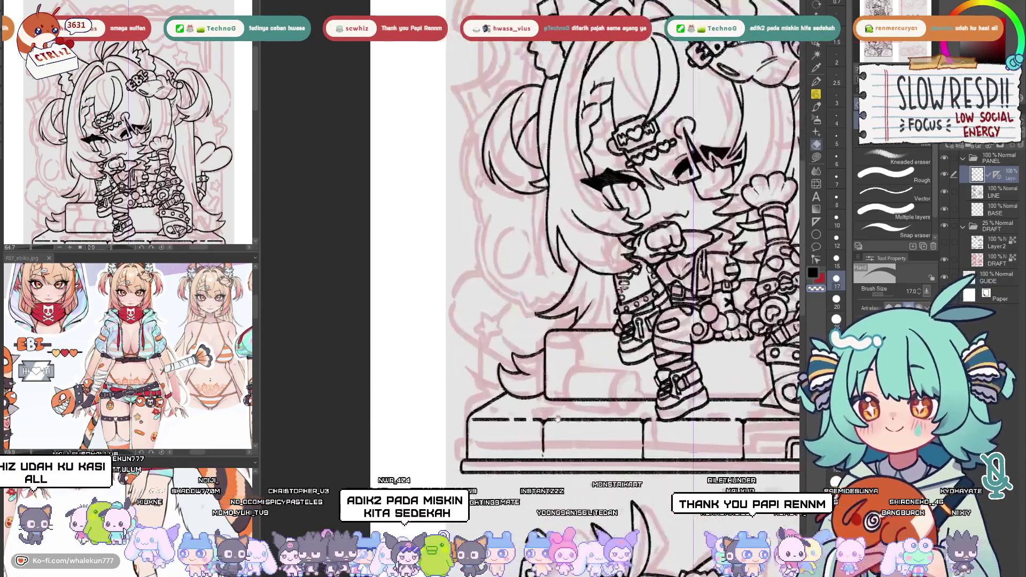
Lay a vertical Linear ruler for the panel frame's left side
key(p)
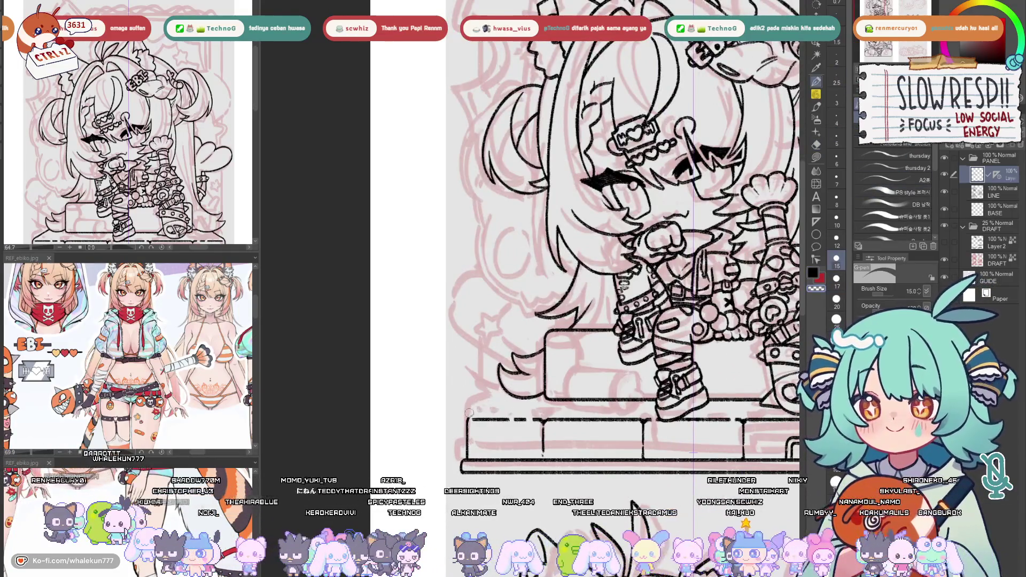
click(818, 95)
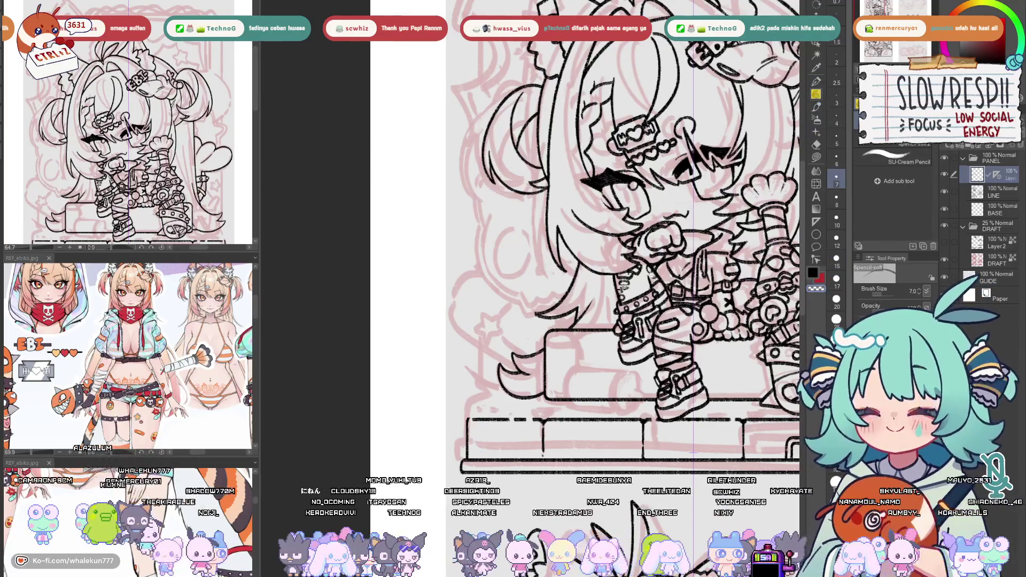
scroll(481, 398, up, 1)
click(816, 222)
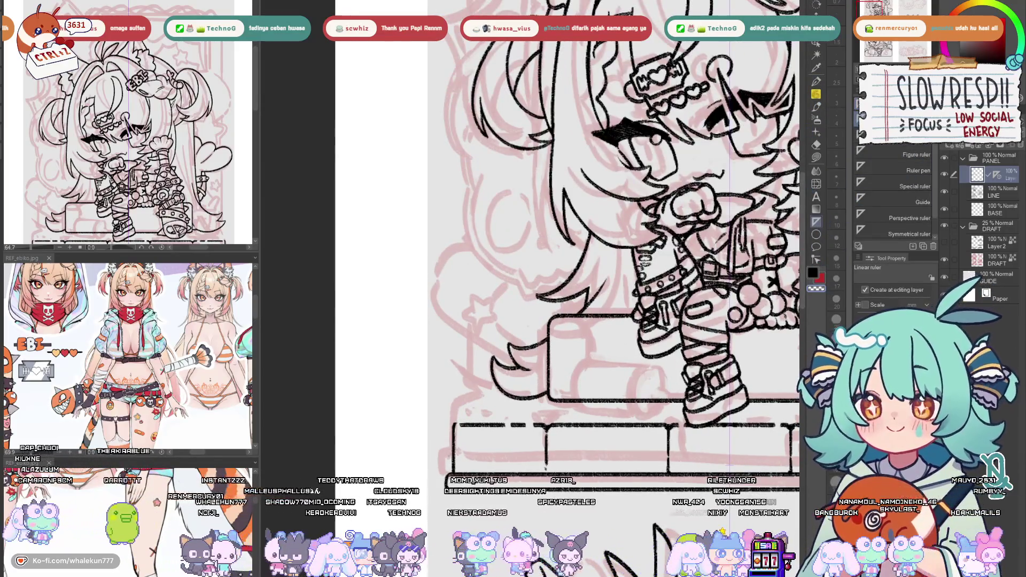
key(p)
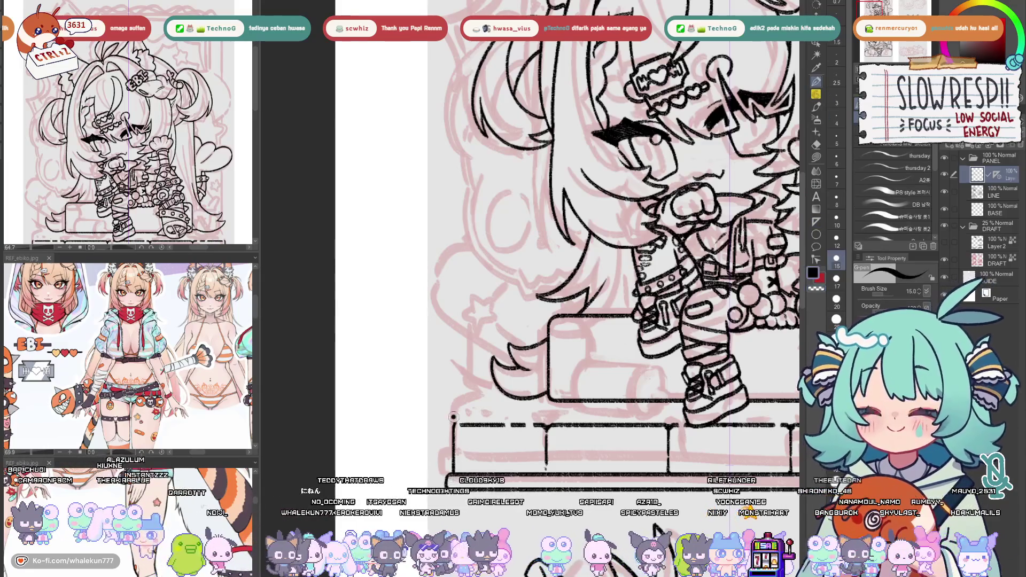
click(816, 222)
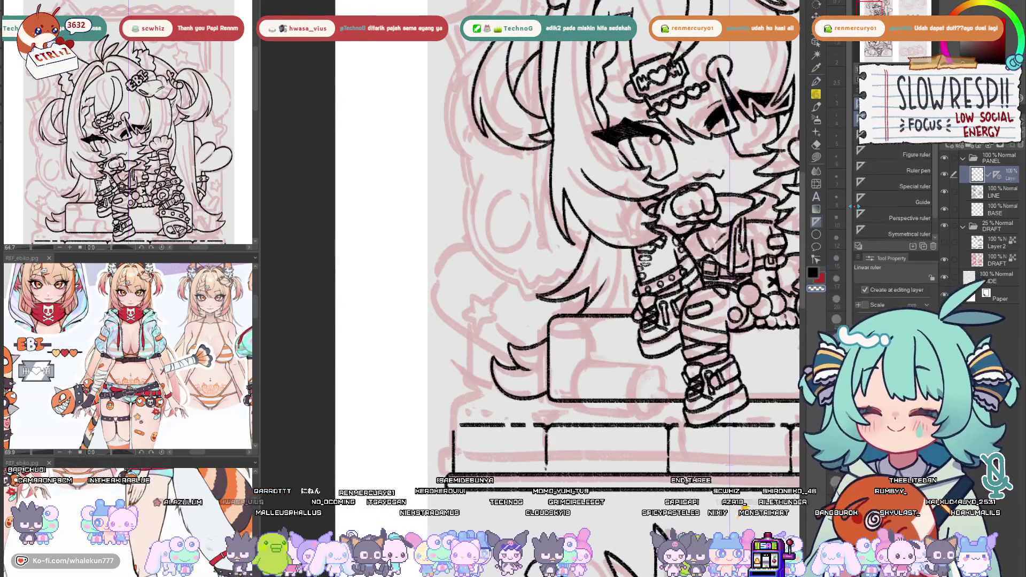
drag(454, 430, 453, 78)
Set a horizontal ruler and pencil the frame's straight top edge along it
scroll(615, 229, up, 3)
scroll(617, 231, up, 6)
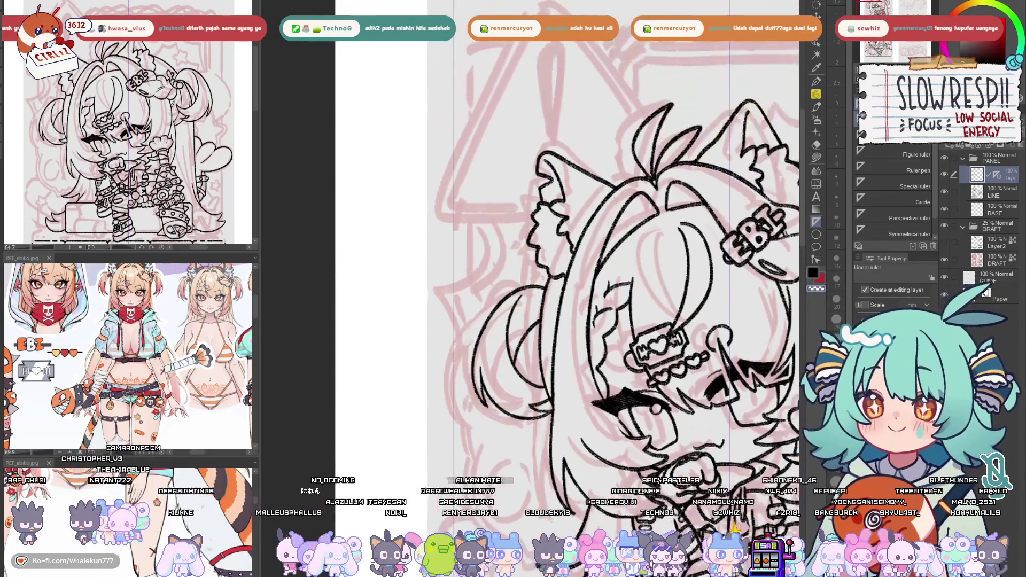
scroll(481, 213, down, 4)
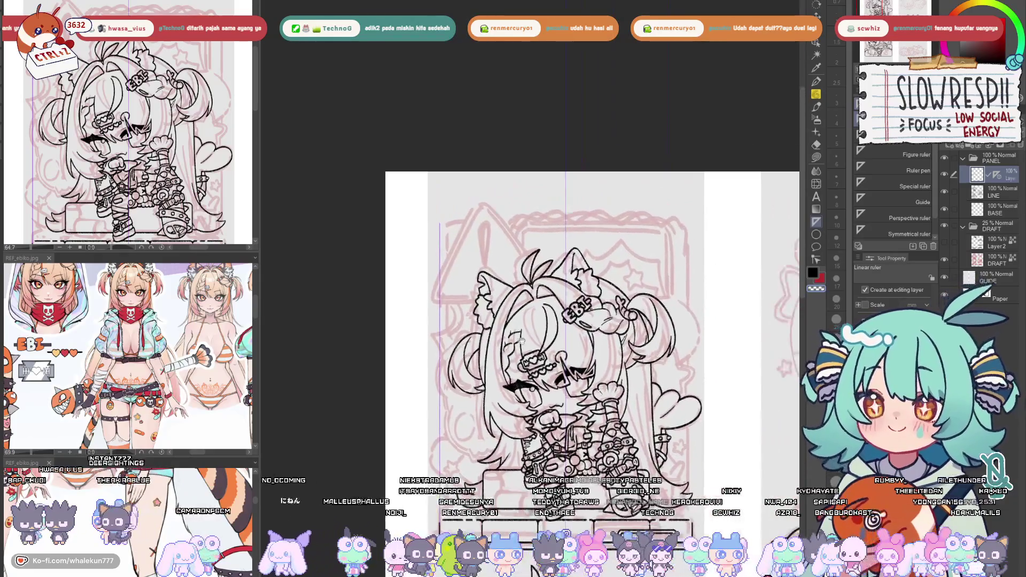
scroll(488, 261, up, 2)
drag(422, 203, 564, 225)
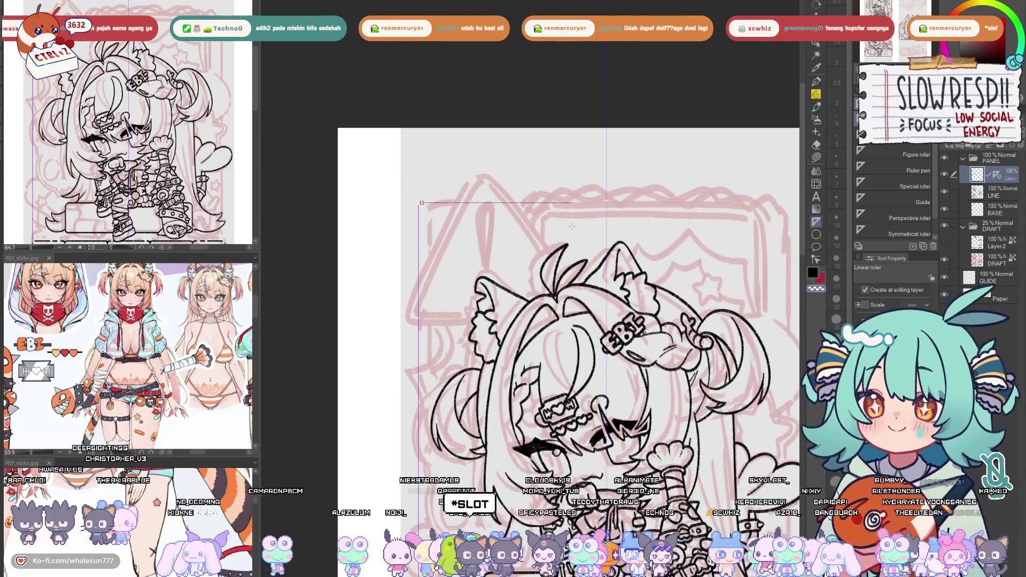
key(p)
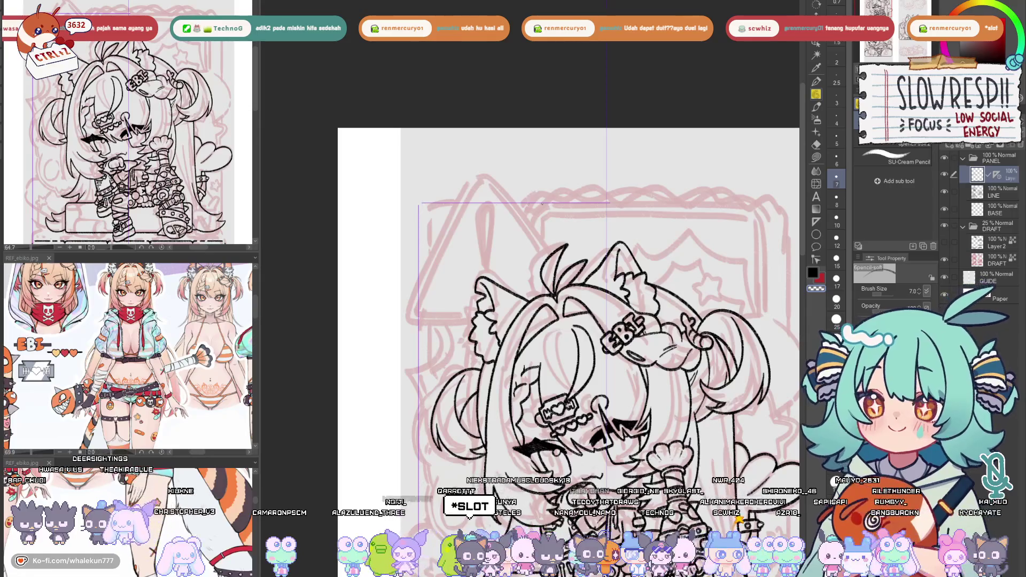
drag(420, 202, 794, 203)
mouse_move(521, 177)
mouse_down()
mouse_move(516, 66)
mouse_move(490, 280)
mouse_move(489, 470)
mouse_up()
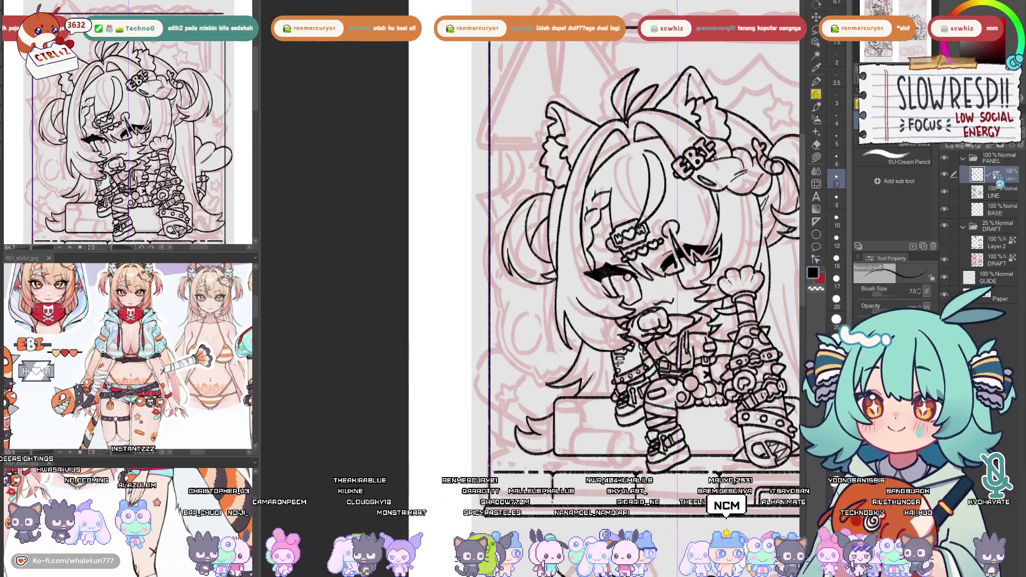
Try rounding the frame's top-left corner, undoing the first attempt
drag(420, 161, 420, 374)
scroll(471, 241, up, 5)
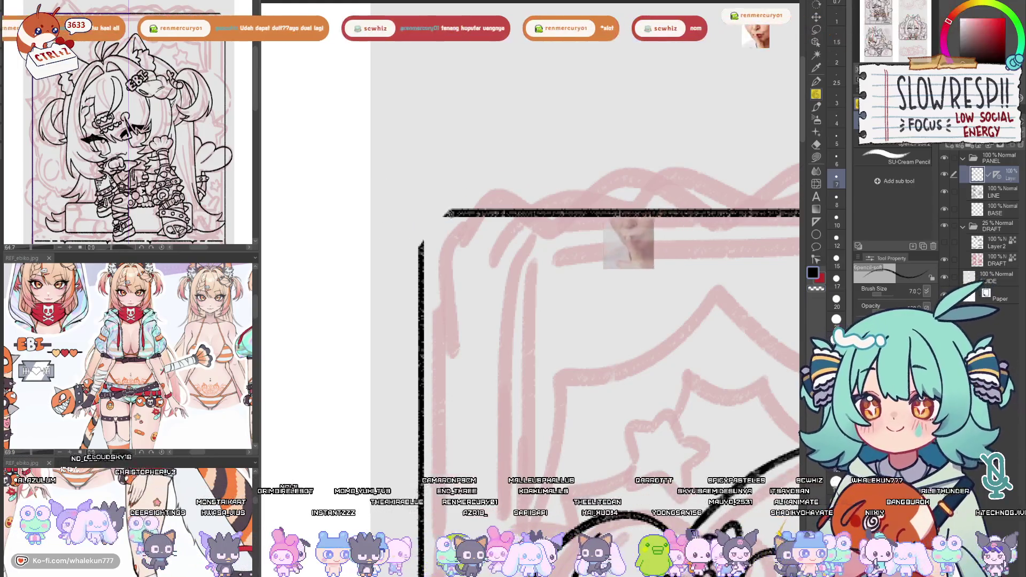
mouse_move(420, 247)
mouse_down()
mouse_move(450, 213)
mouse_move(420, 255)
mouse_up()
key(ctrl+z)
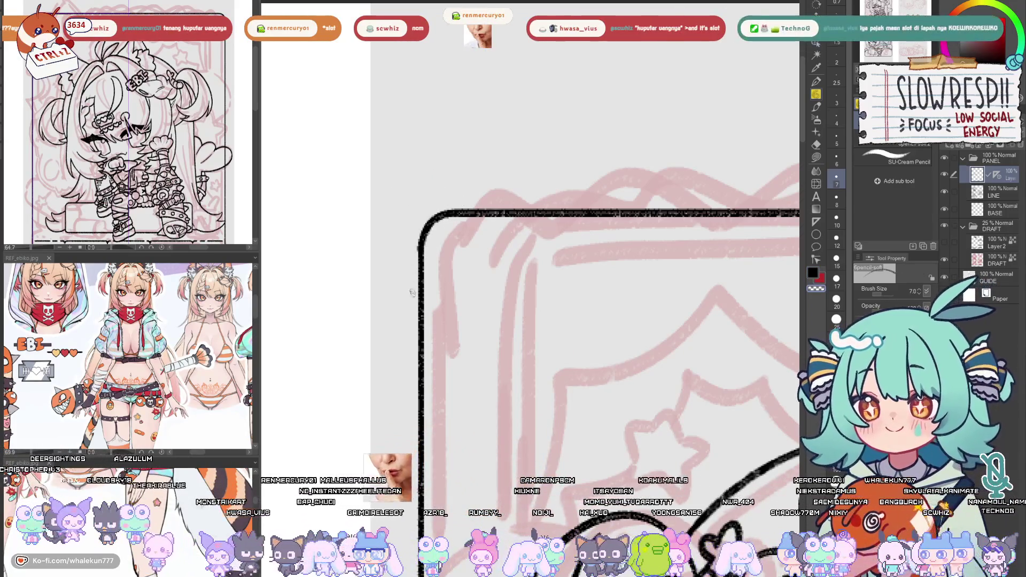
scroll(443, 204, down, 5)
scroll(512, 313, up, 6)
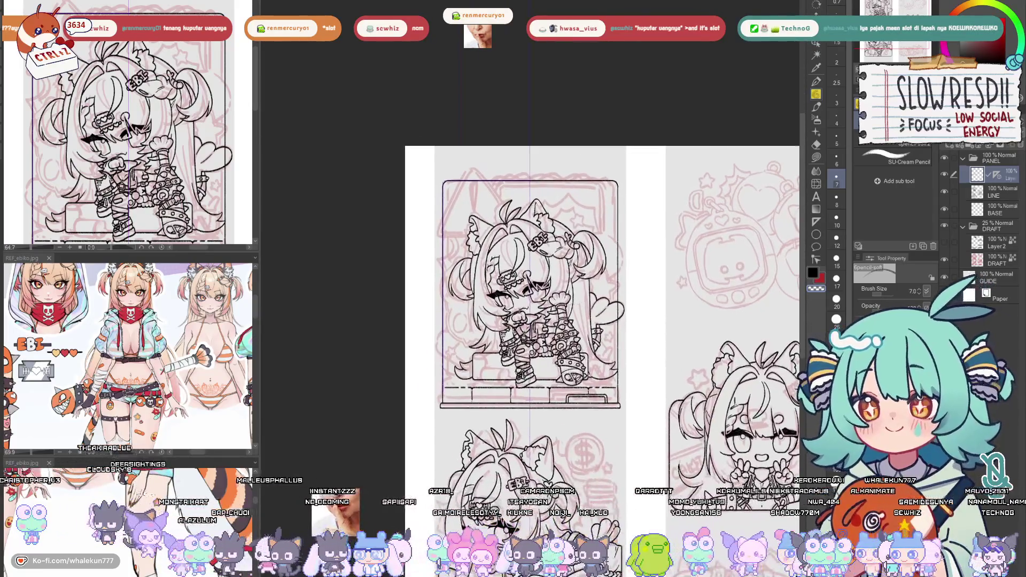
scroll(550, 316, down, 4)
scroll(420, 383, up, 6)
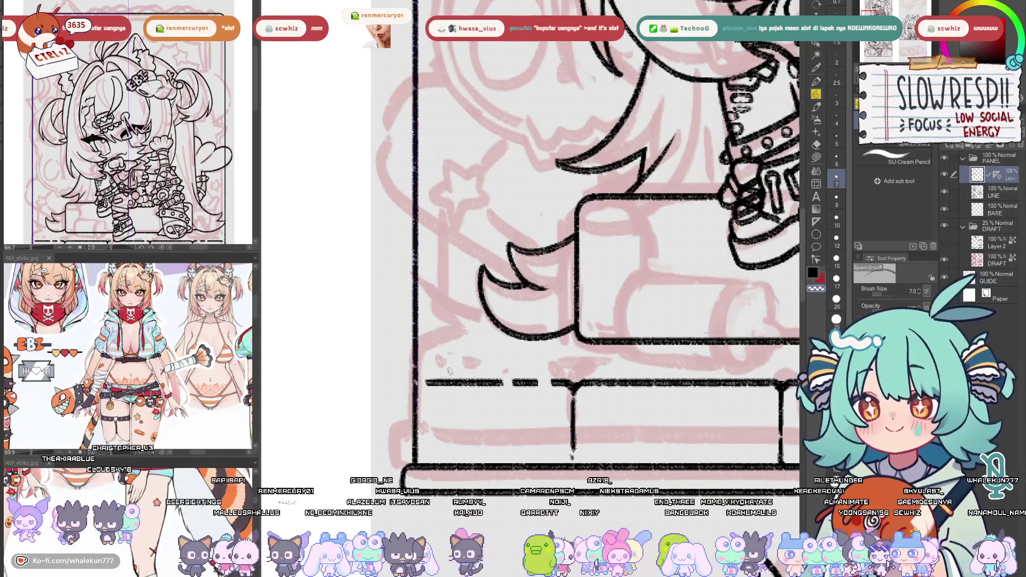
Rule a short horizontal line to the left of the hair
click(816, 222)
mouse_move(443, 372)
mouse_down()
mouse_move(615, 395)
mouse_move(483, 383)
mouse_move(633, 337)
mouse_move(545, 363)
mouse_up()
drag(396, 363, 547, 357)
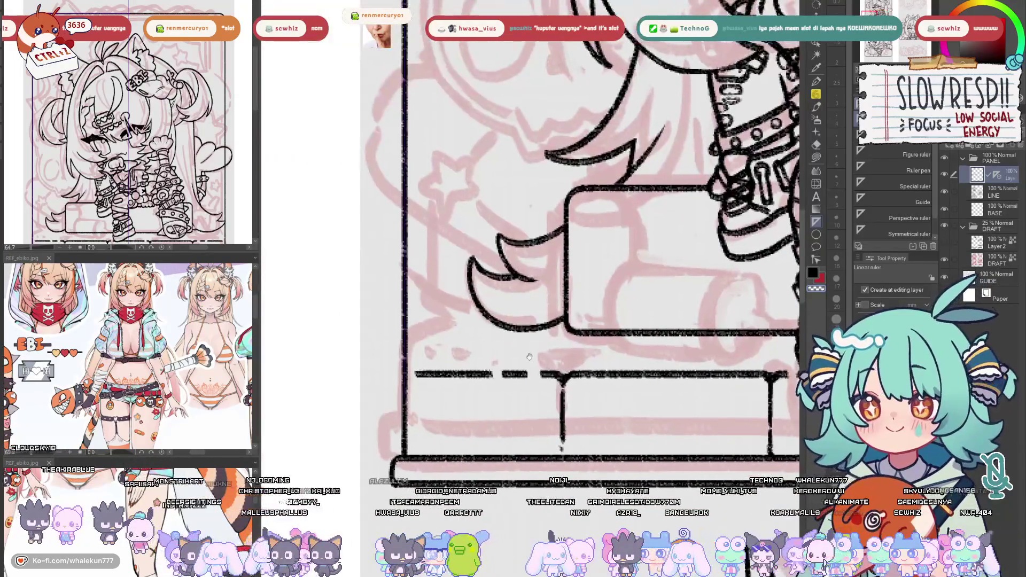
key(p)
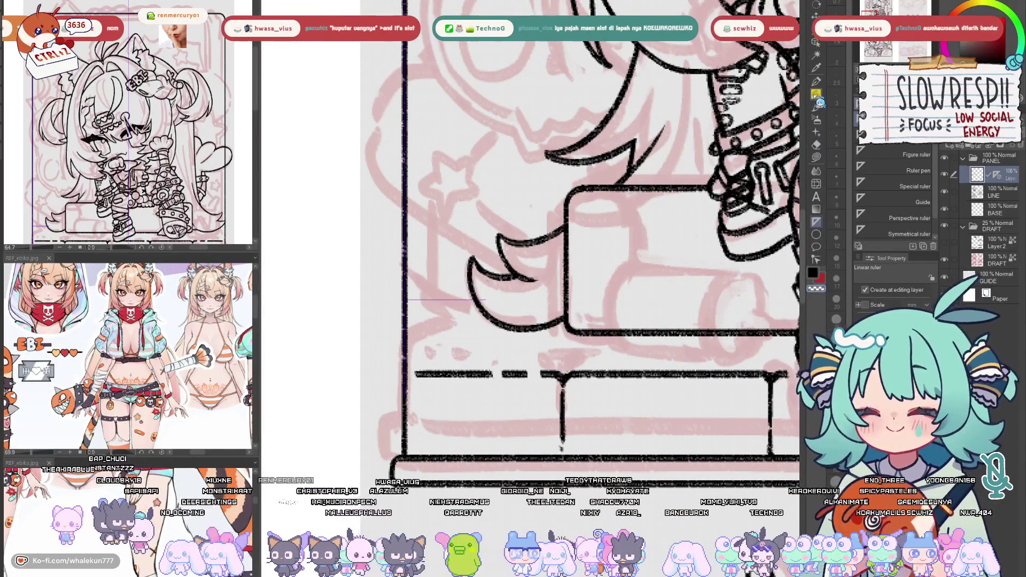
drag(405, 300, 476, 300)
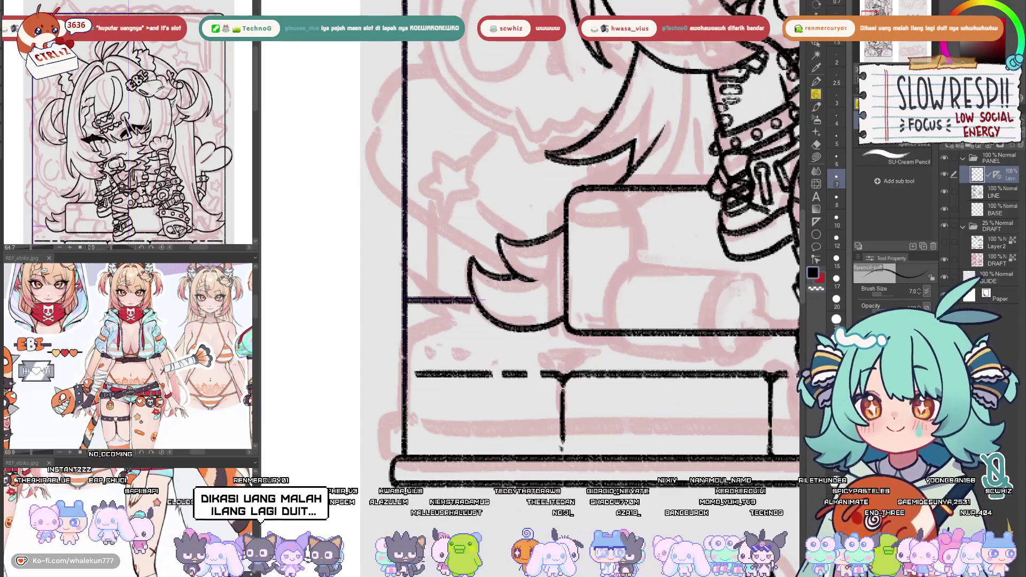
scroll(611, 301, down, 5)
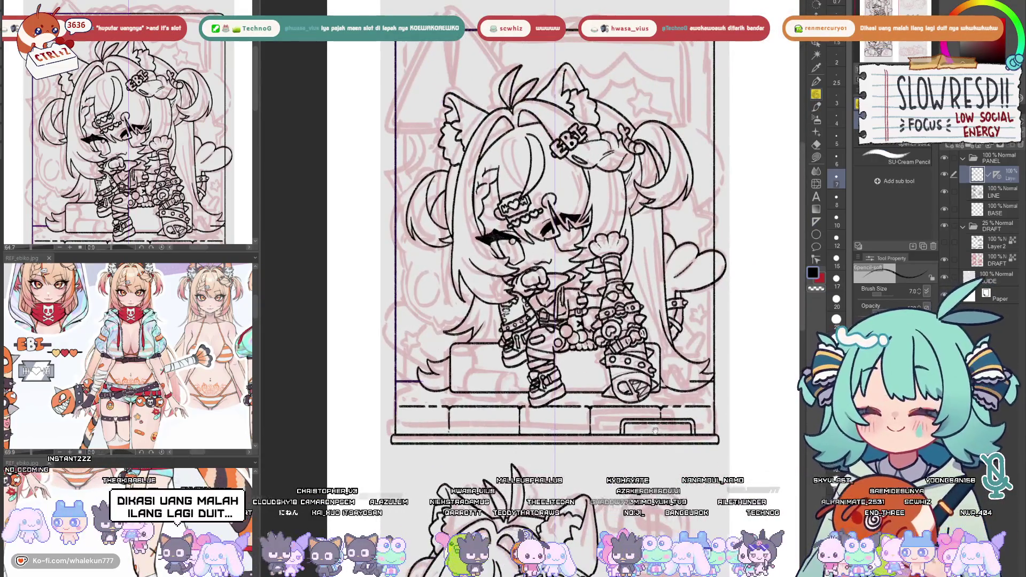
scroll(421, 361, up, 4)
click(994, 193)
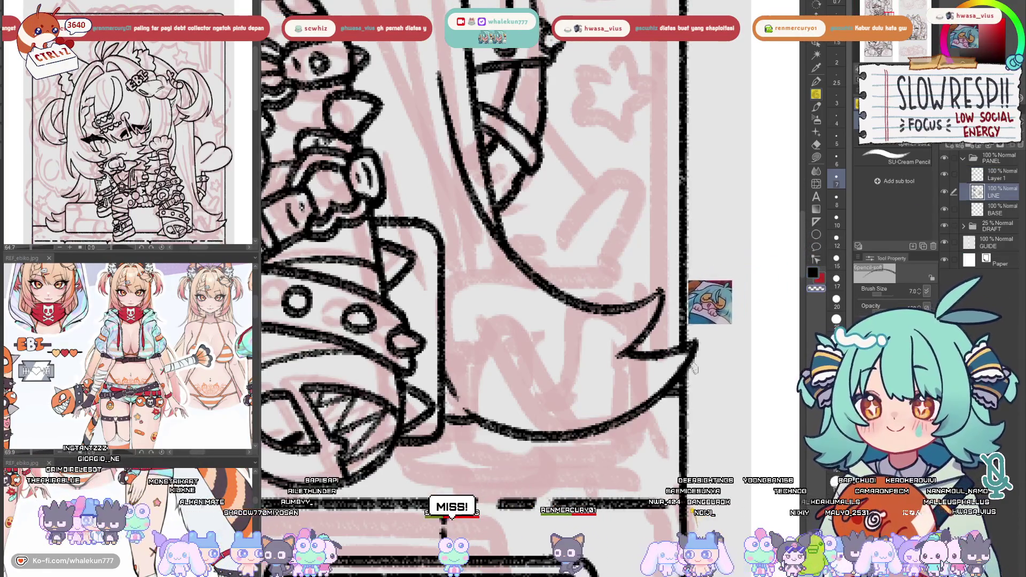
scroll(706, 359, down, 3)
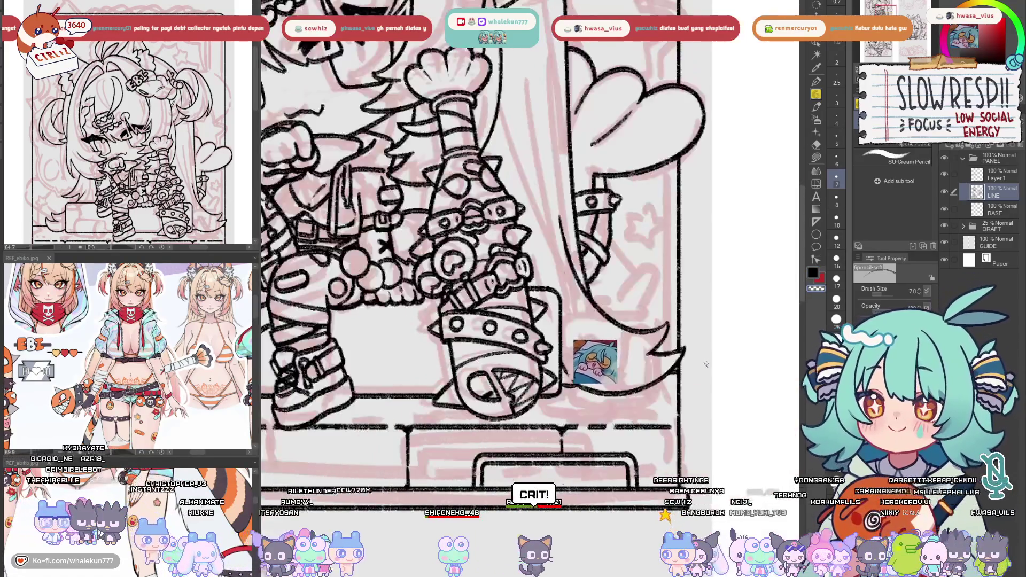
drag(690, 379, 681, 412)
key(alt+bracketright)
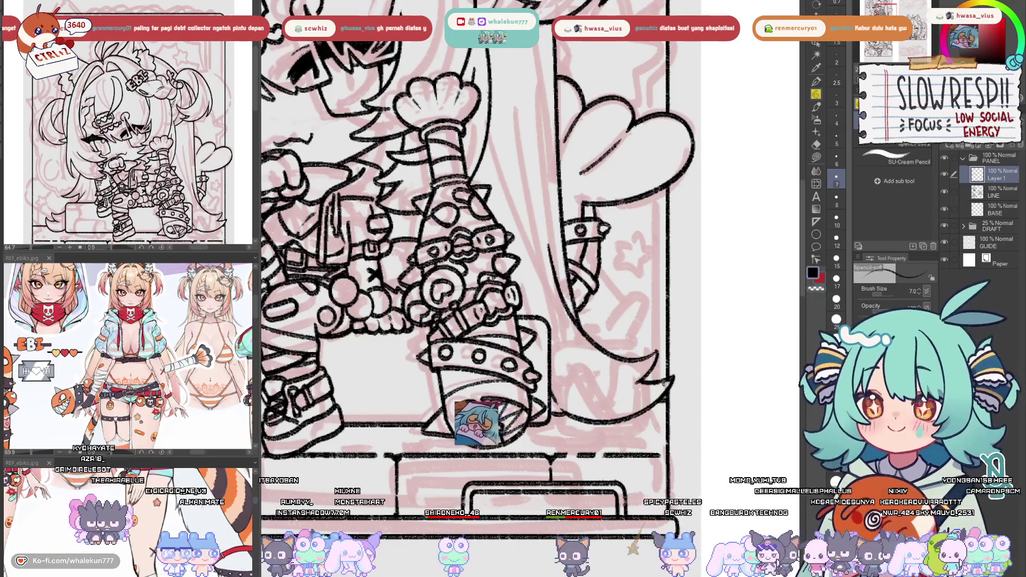
scroll(677, 369, down, 2)
scroll(676, 367, up, 1)
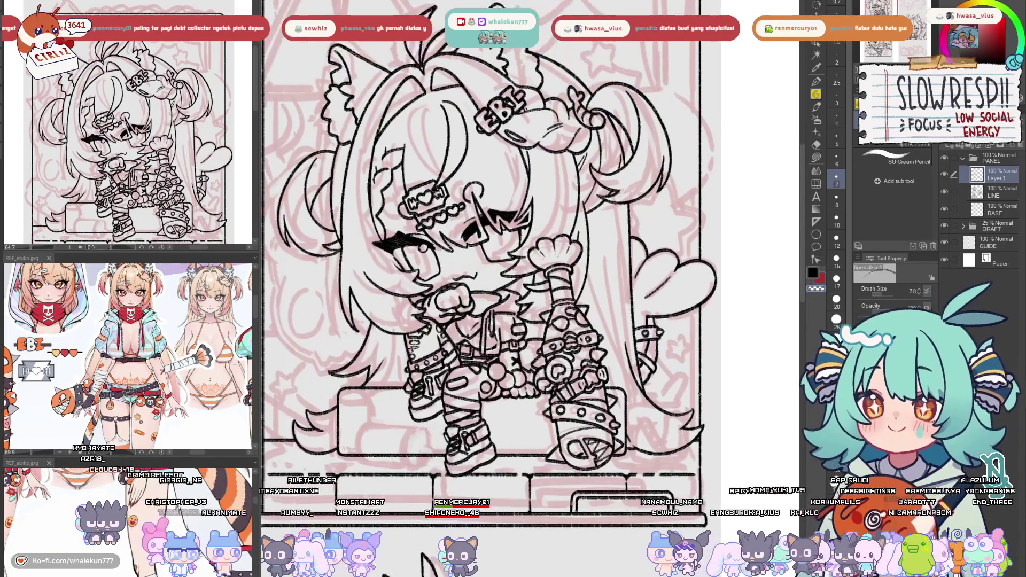
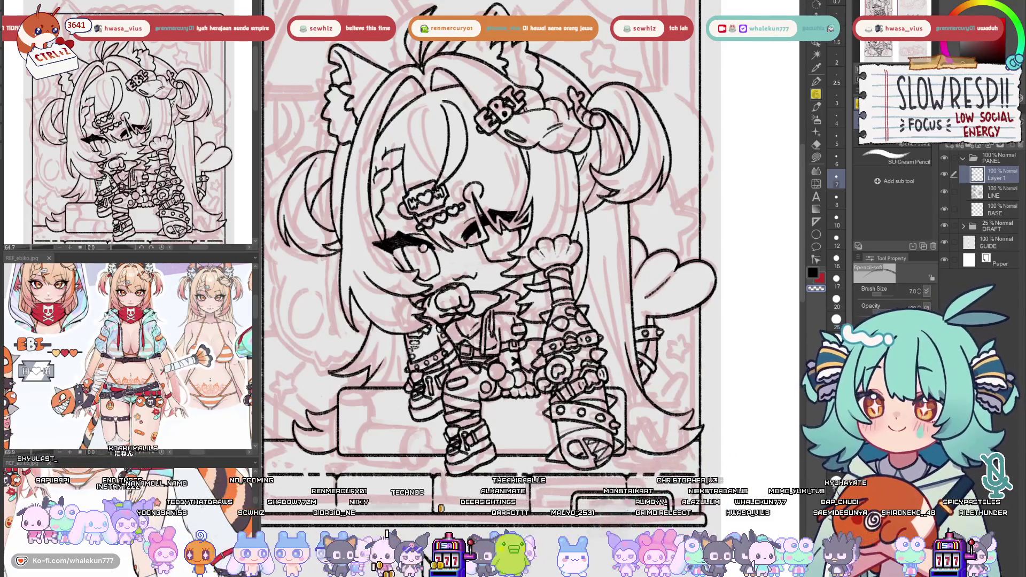
Survey the full page of chibi panels and pick the Ruler tool
drag(572, 424, 622, 442)
scroll(622, 442, down, 6)
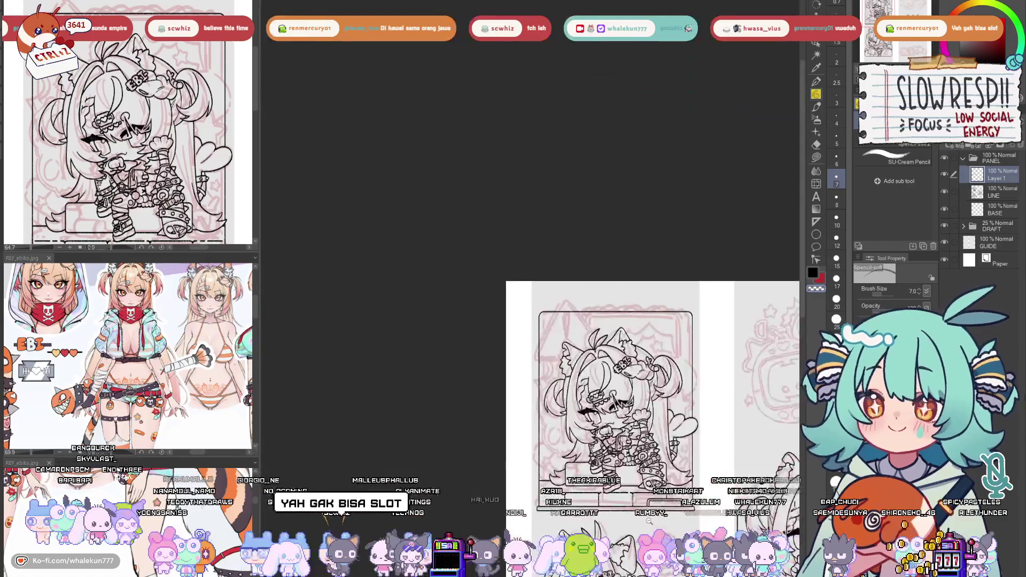
scroll(622, 441, up, 8)
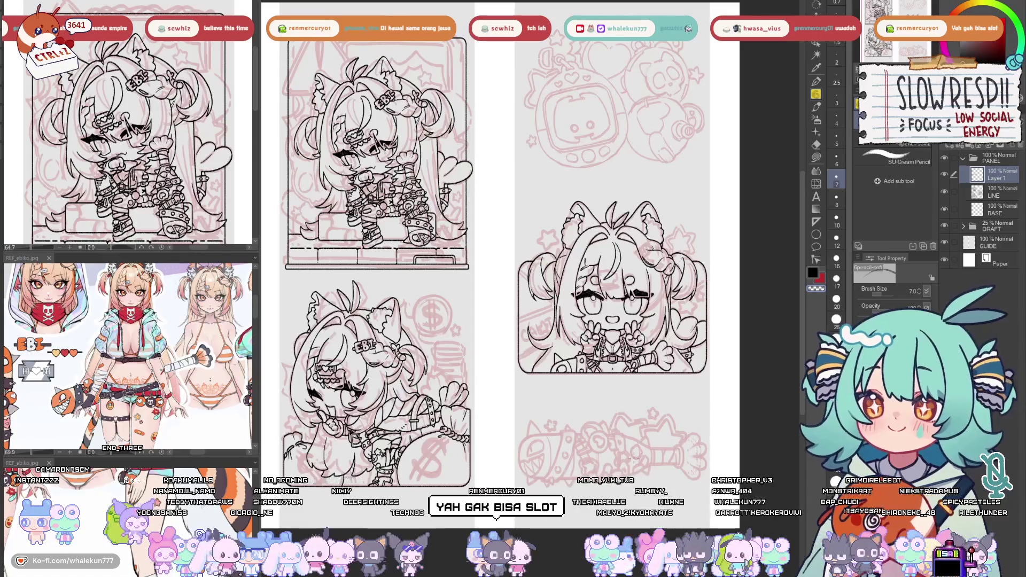
scroll(633, 459, down, 1)
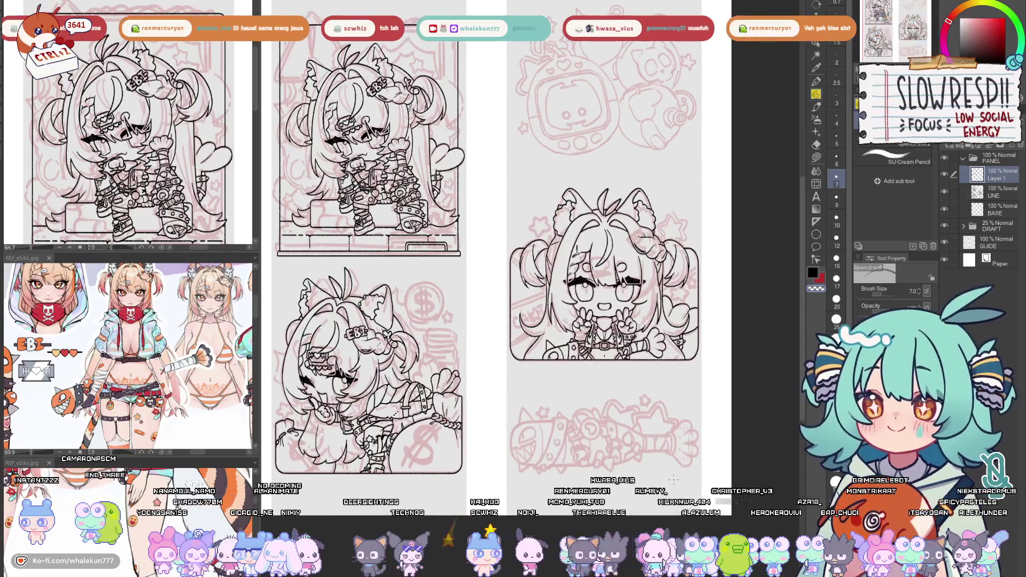
drag(677, 491, 679, 474)
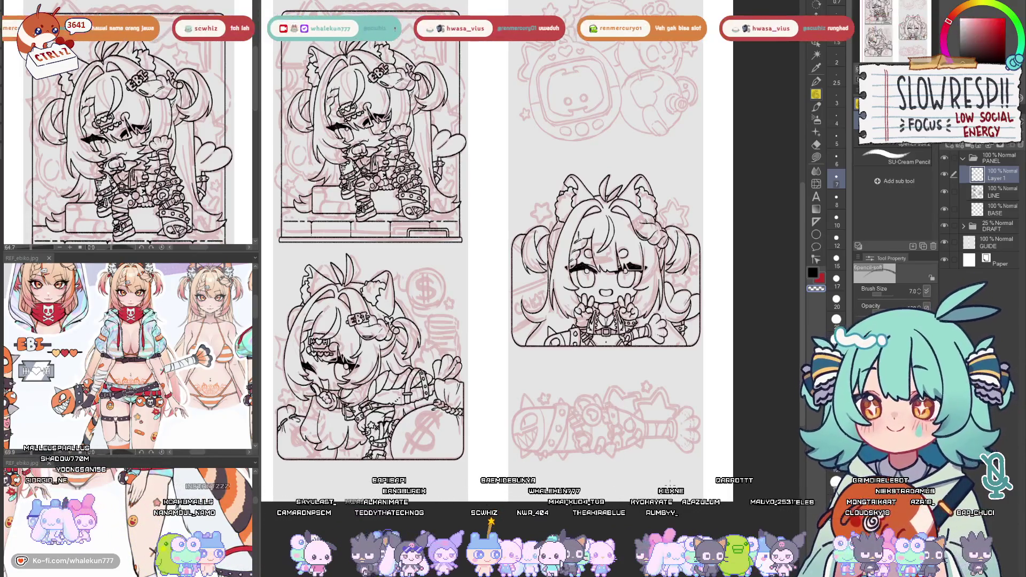
mouse_move(671, 494)
mouse_down()
mouse_move(656, 467)
mouse_move(663, 483)
mouse_up()
click(816, 222)
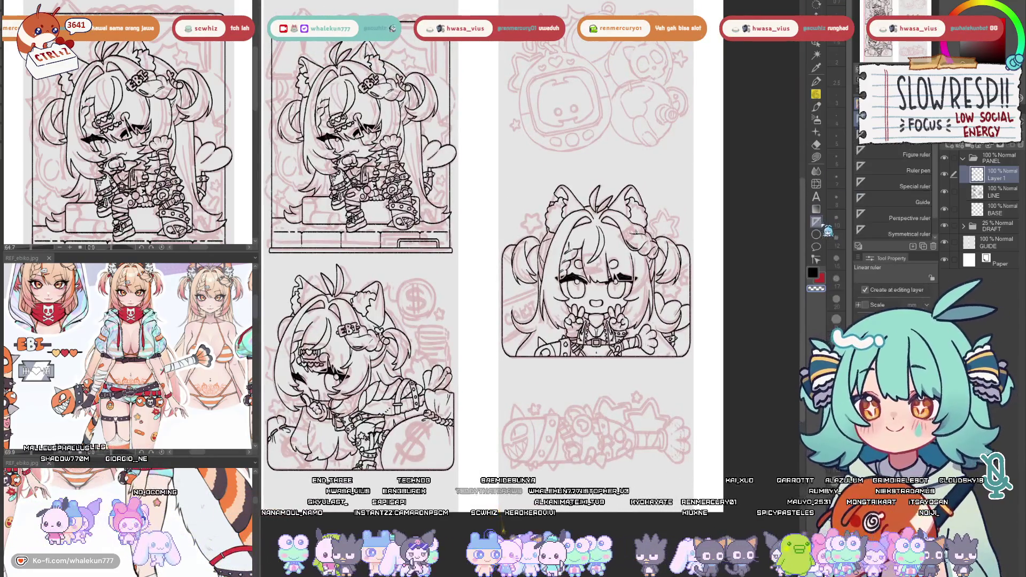
Choose the Symmetrical ruler and zoom in on the lower-right mallet sketch
drag(747, 433, 710, 353)
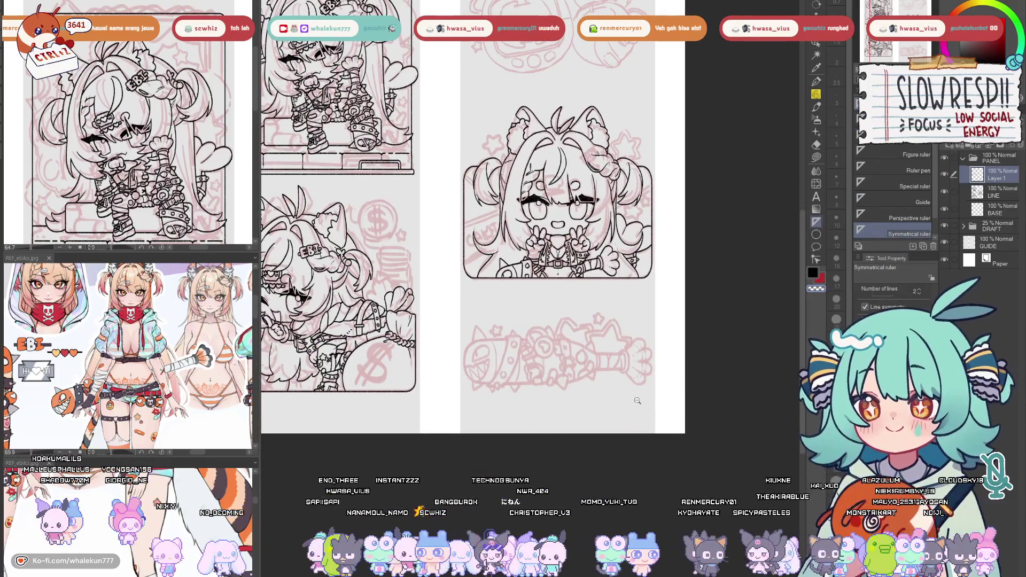
ctrl+click(637, 401)
ctrl+click(527, 390)
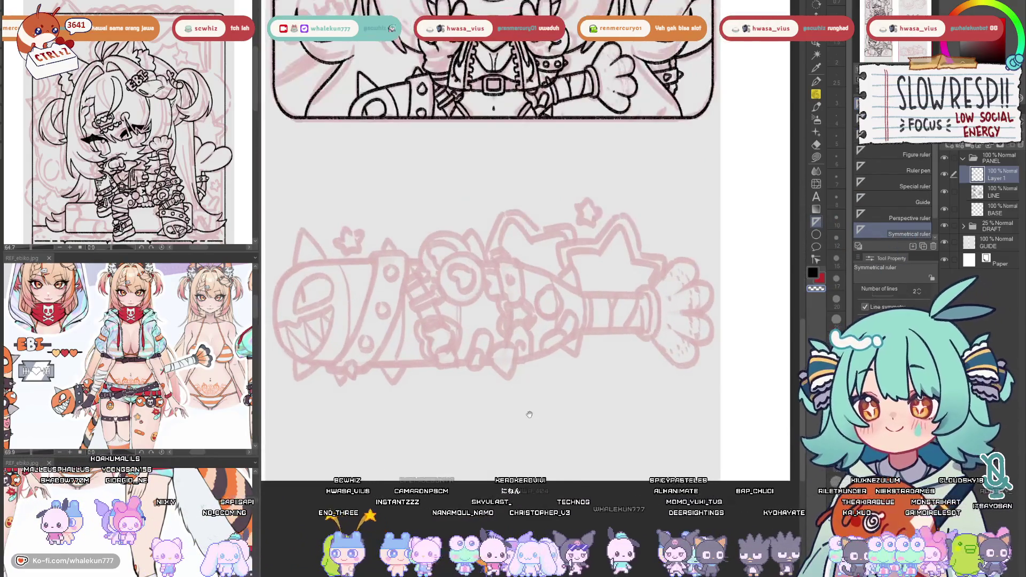
ctrl+click(321, 337)
drag(387, 344, 499, 424)
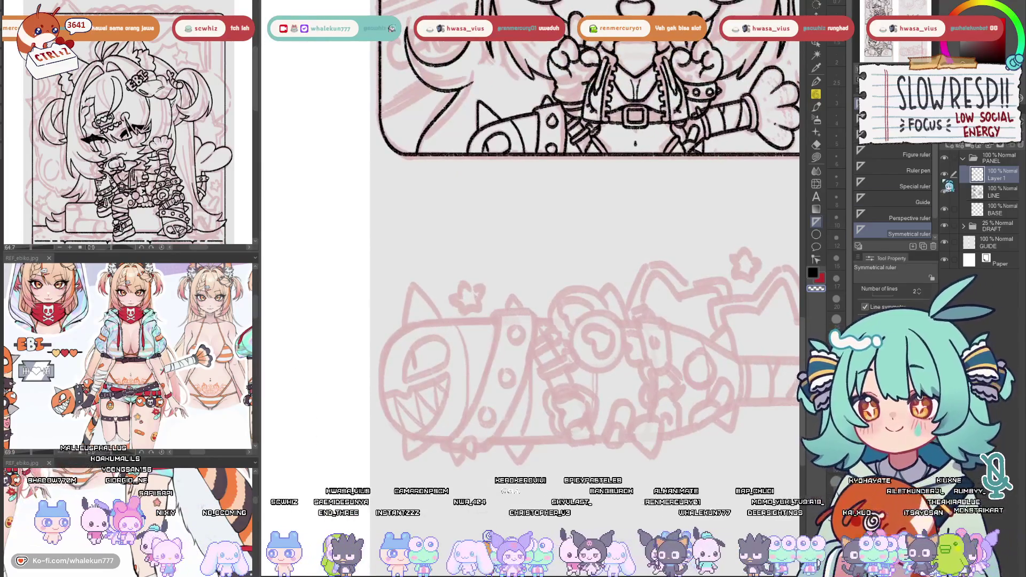
scroll(671, 427, down, 5)
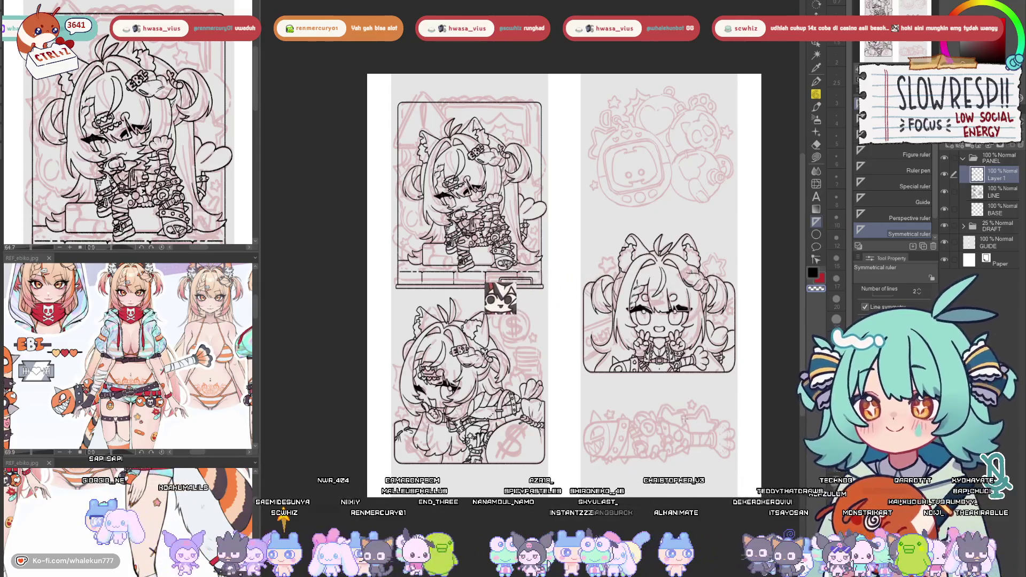
scroll(672, 432, up, 3)
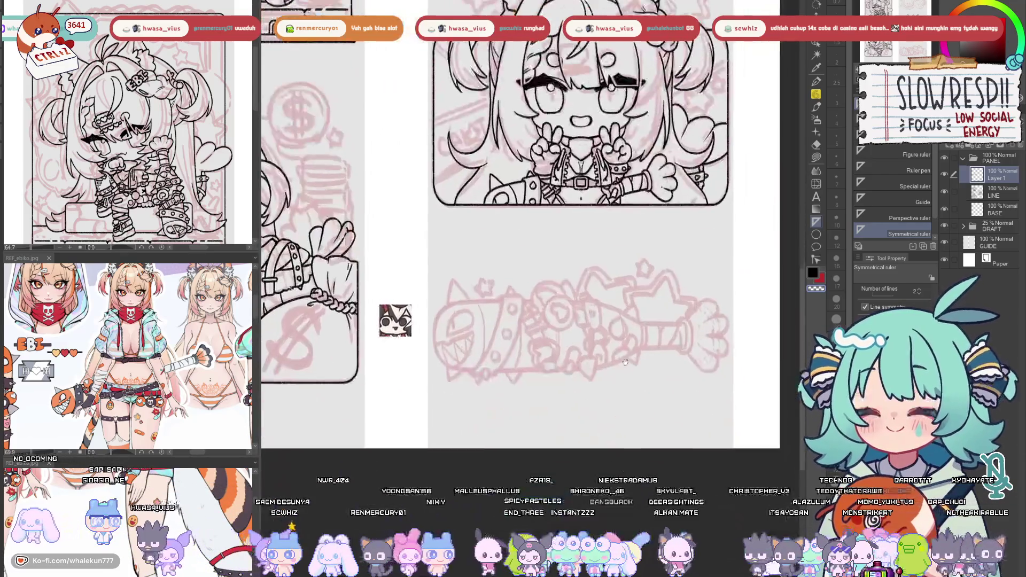
Add Layer 3 and place a horizontal mirror line through the mallet
key(ctrl+shift+n)
scroll(505, 460, up, 2)
scroll(505, 459, down, 2)
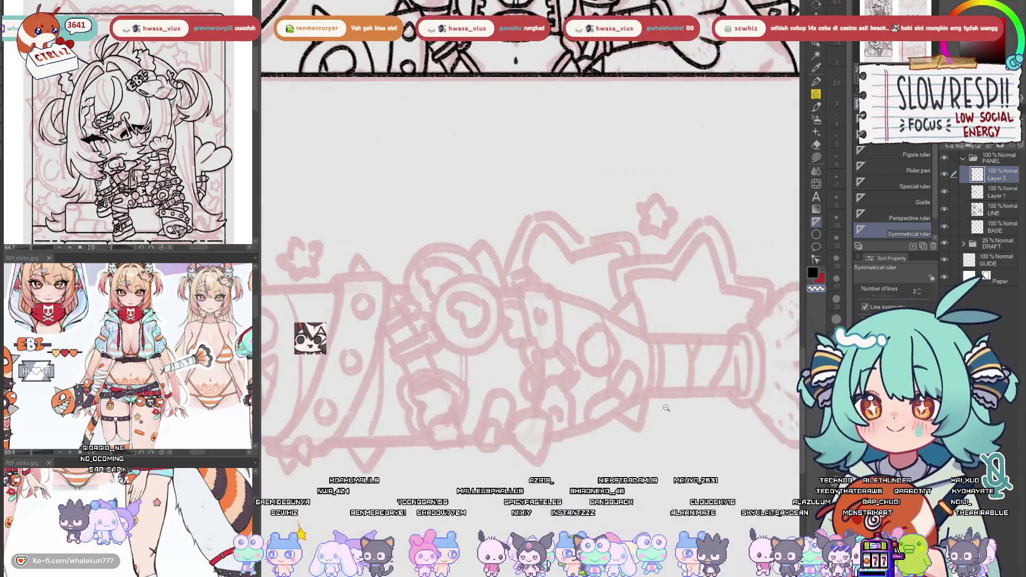
scroll(721, 373, up, 3)
drag(721, 372, 722, 372)
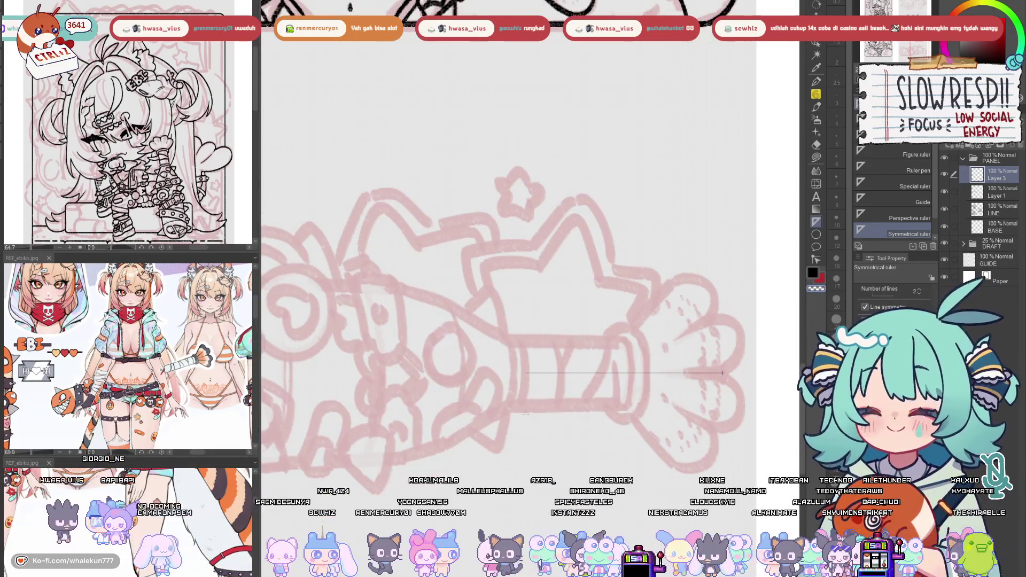
Ink the first mirrored outline strokes around the barrel's ends with SU-Cream Pencil
key(p)
mouse_move(550, 349)
mouse_down()
mouse_move(646, 302)
mouse_move(719, 296)
mouse_up()
key(ctrl+z)
drag(610, 296, 714, 298)
key(ctrl+z)
drag(614, 347, 697, 350)
mouse_move(707, 286)
mouse_down()
mouse_move(631, 240)
mouse_move(587, 229)
mouse_up()
key(ctrl+z)
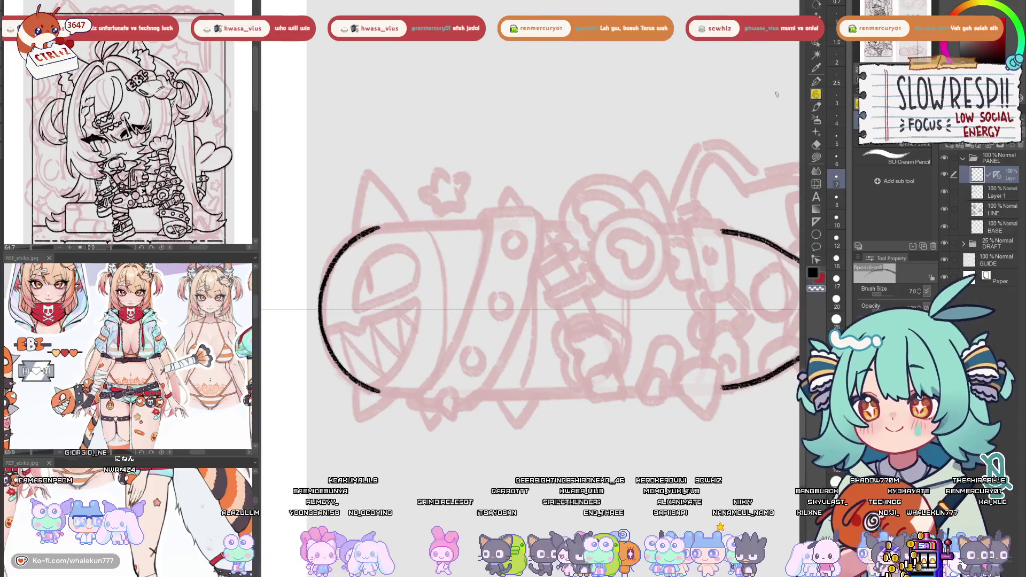
Turn the canvas 90° so the mallet stands upright, then ink its dome with short mirrored sides
drag(535, 193, 629, 290)
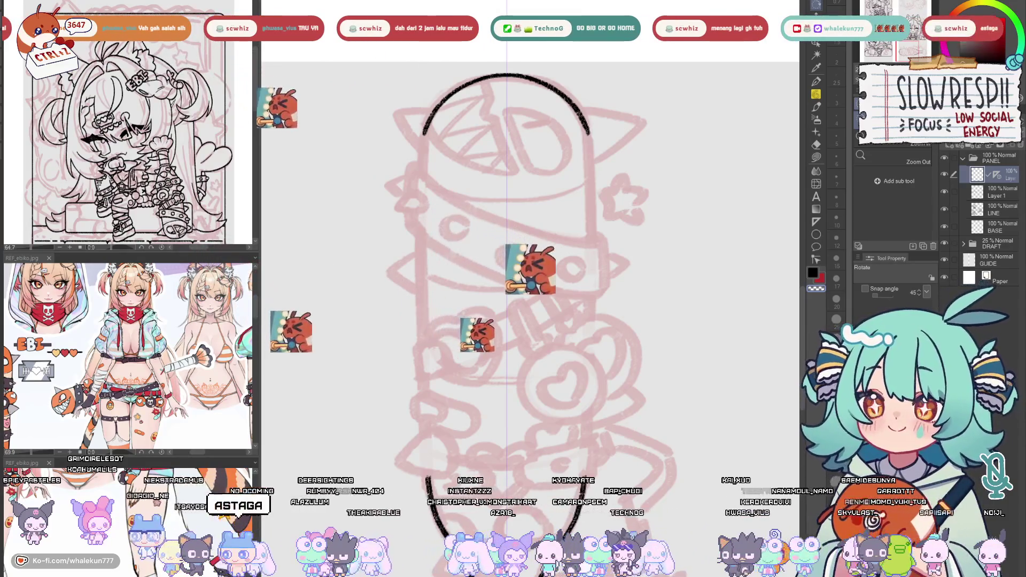
drag(598, 237, 604, 223)
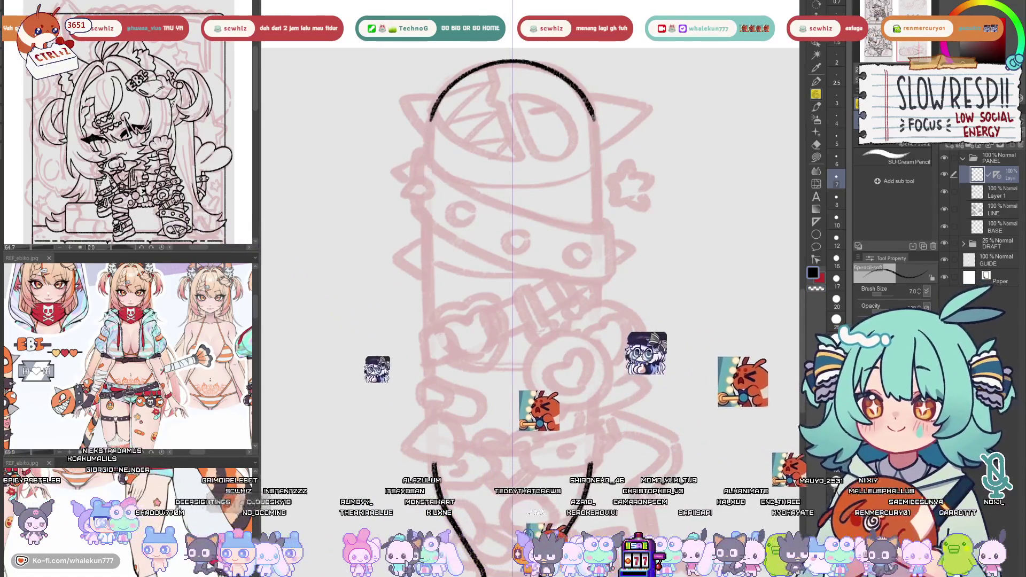
drag(431, 122, 434, 465)
drag(595, 121, 590, 465)
key(ctrl+z)
key(ctrl+z)
drag(596, 139, 594, 207)
drag(428, 142, 426, 206)
mouse_move(478, 137)
mouse_down()
mouse_move(505, 223)
mouse_move(462, 297)
mouse_move(490, 264)
mouse_up()
scroll(505, 223, up, 3)
scroll(478, 298, down, 3)
scroll(478, 298, up, 2)
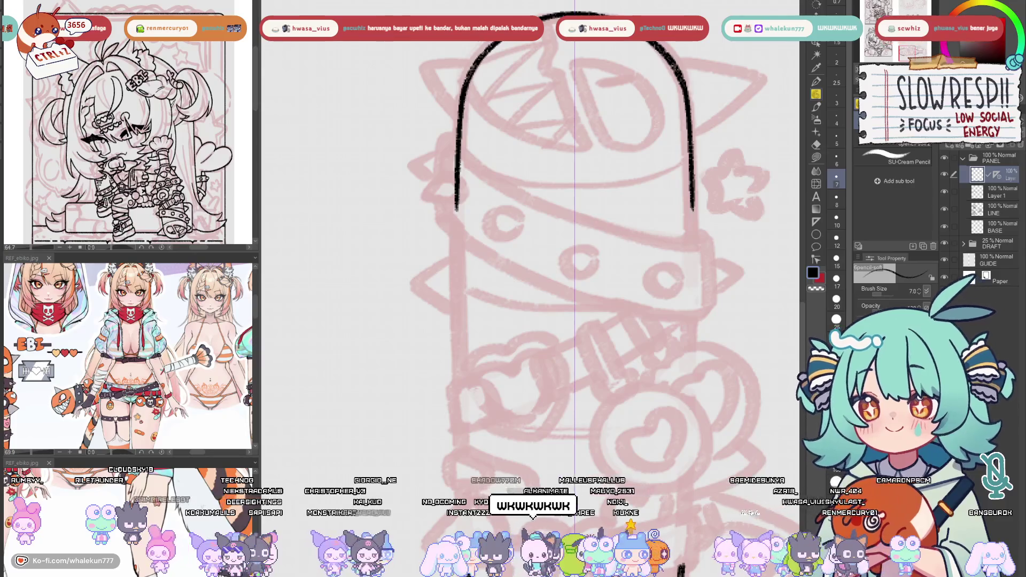
Try several lengths for the mirrored side extensions, settling on a shorter stroke
drag(468, 252, 506, 175)
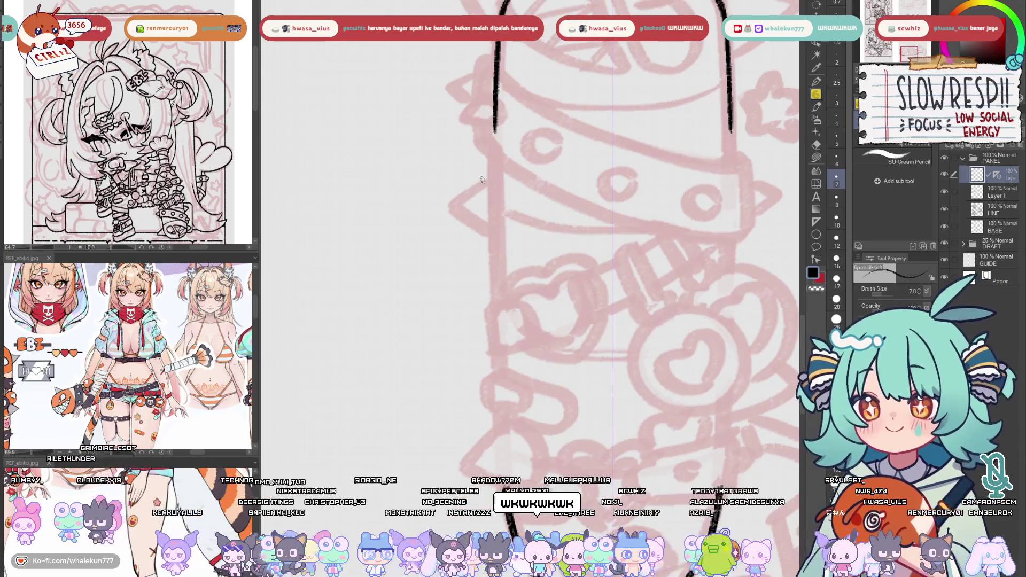
drag(495, 133, 494, 231)
key(ctrl+z)
key(ctrl+z)
drag(494, 130, 495, 297)
key(ctrl+z)
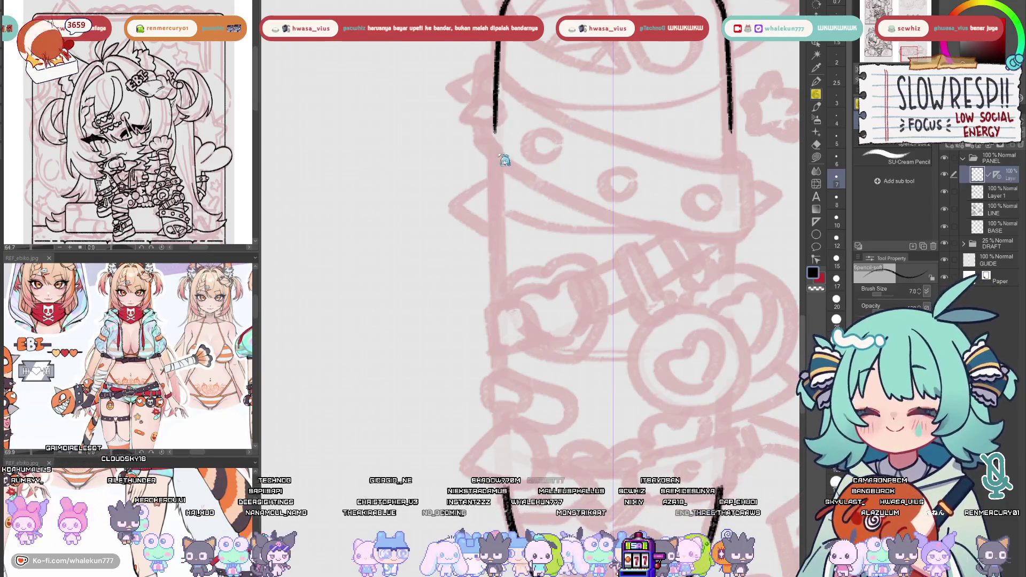
drag(494, 131, 495, 432)
key(ctrl+z)
drag(495, 128, 495, 462)
key(ctrl+z)
drag(494, 131, 498, 460)
key(ctrl+z)
drag(494, 129, 503, 461)
key(ctrl+z)
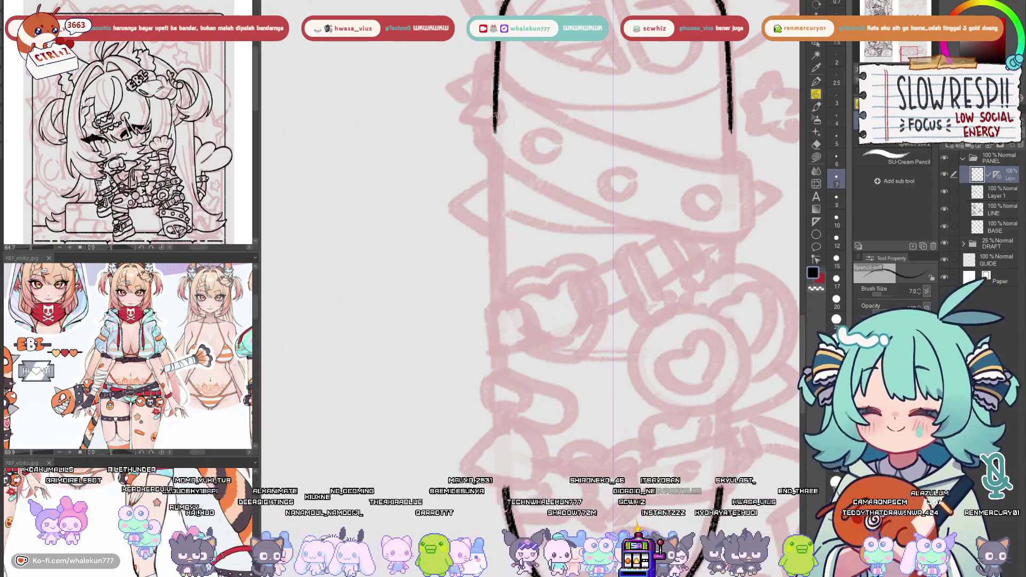
drag(494, 113, 497, 402)
mouse_move(560, 394)
mouse_down()
mouse_move(567, 335)
mouse_move(535, 332)
mouse_up()
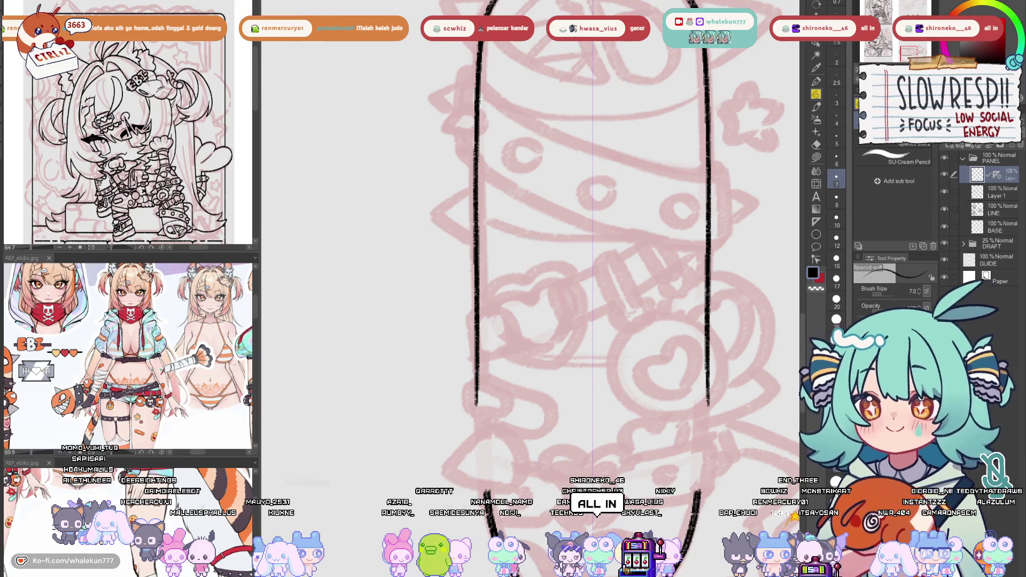
Undo and redo repeatedly to compare the mallet with and without the side lines
key(ctrl+z)
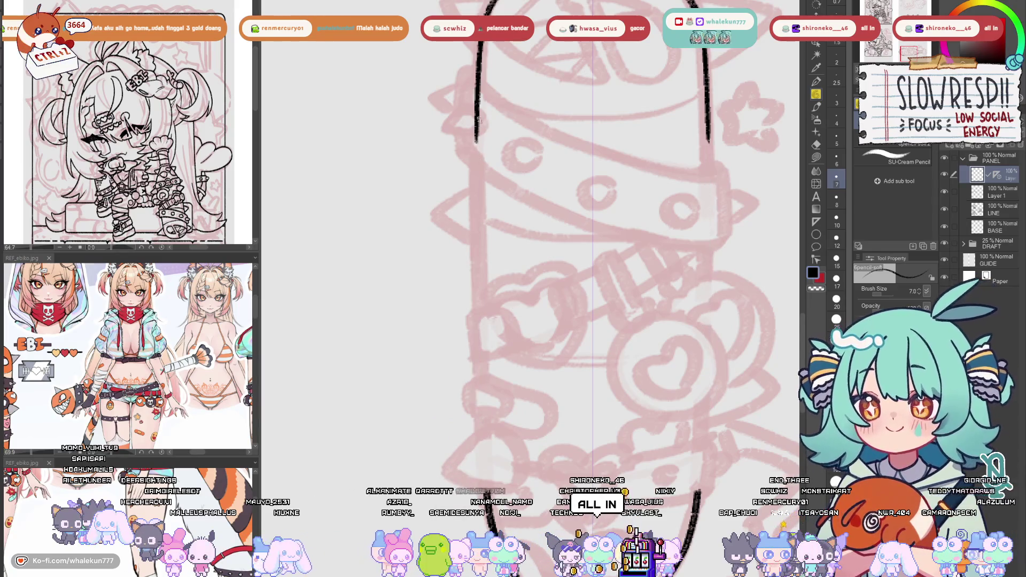
key(ctrl+y)
key(ctrl+z)
key(ctrl+y)
key(ctrl+z)
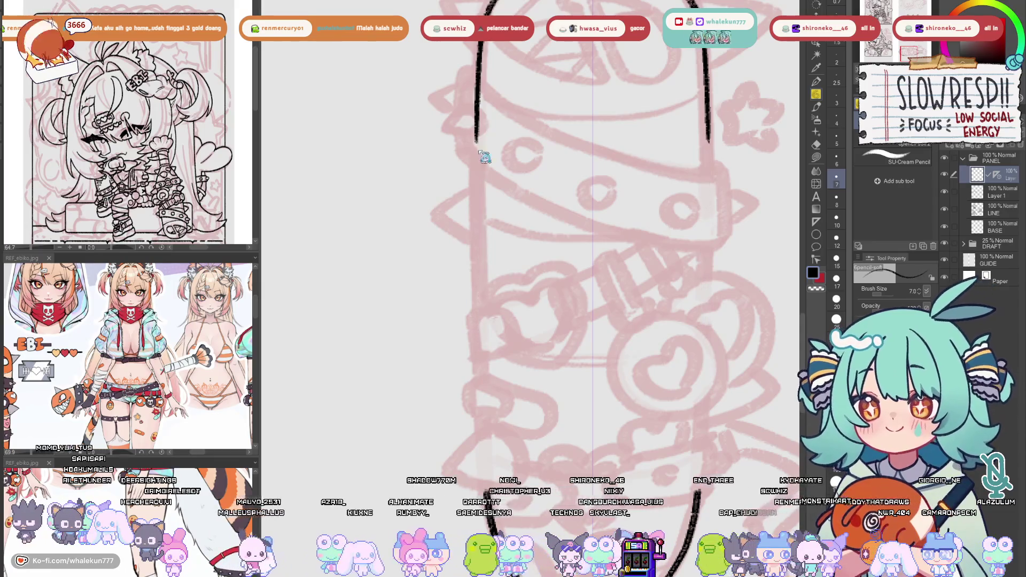
key(ctrl+y)
key(ctrl+z)
key(ctrl+y)
key(ctrl+z)
key(ctrl+y)
key(ctrl+z)
key(ctrl+y)
key(ctrl+z)
key(ctrl+y)
key(ctrl+z)
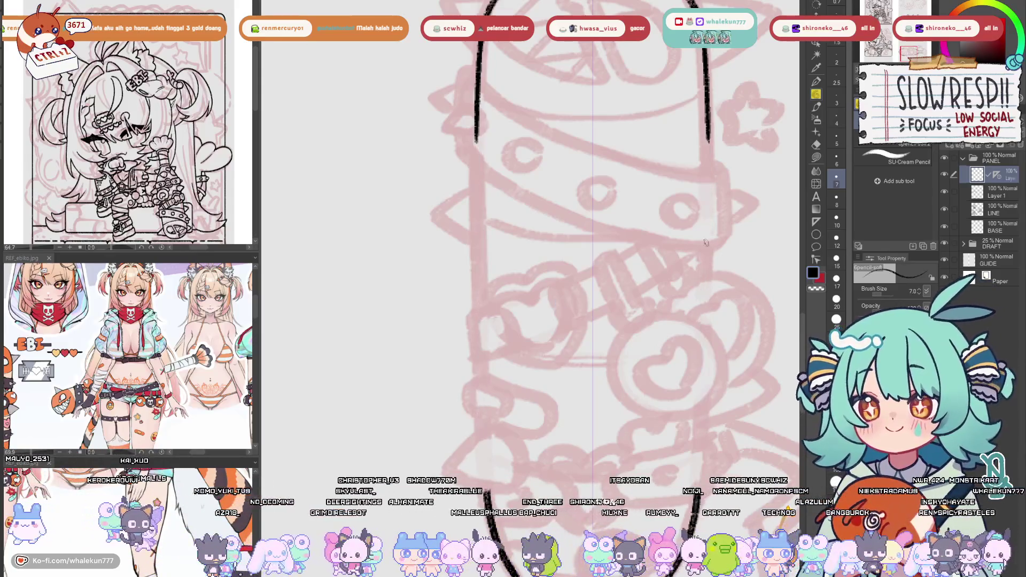
scroll(704, 297, up, 2)
key(ctrl+y)
key(ctrl+z)
scroll(695, 237, down, 1)
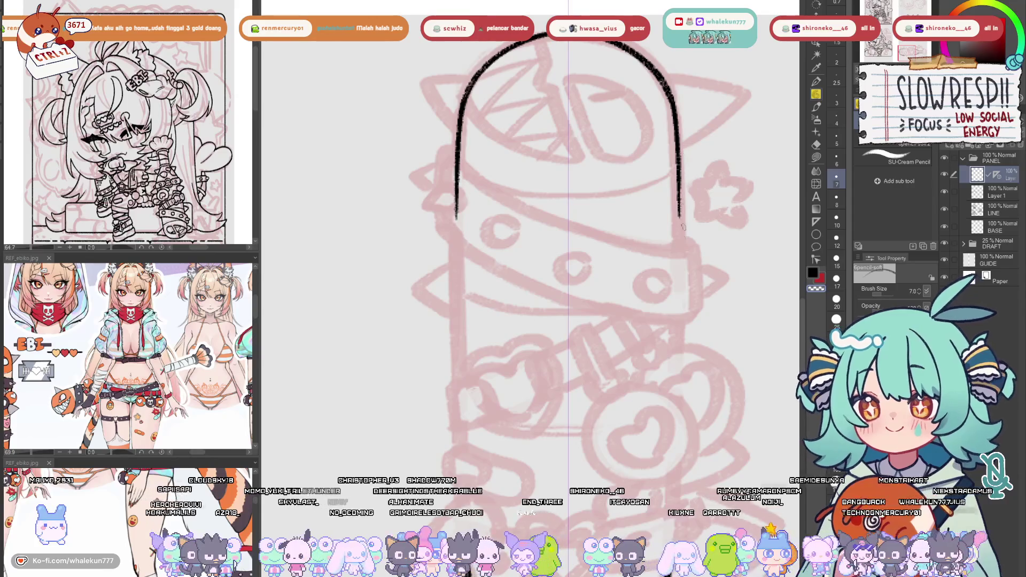
Lay a vertical Linear ruler and draw straight mirrored sides down the mallet's full length
click(816, 221)
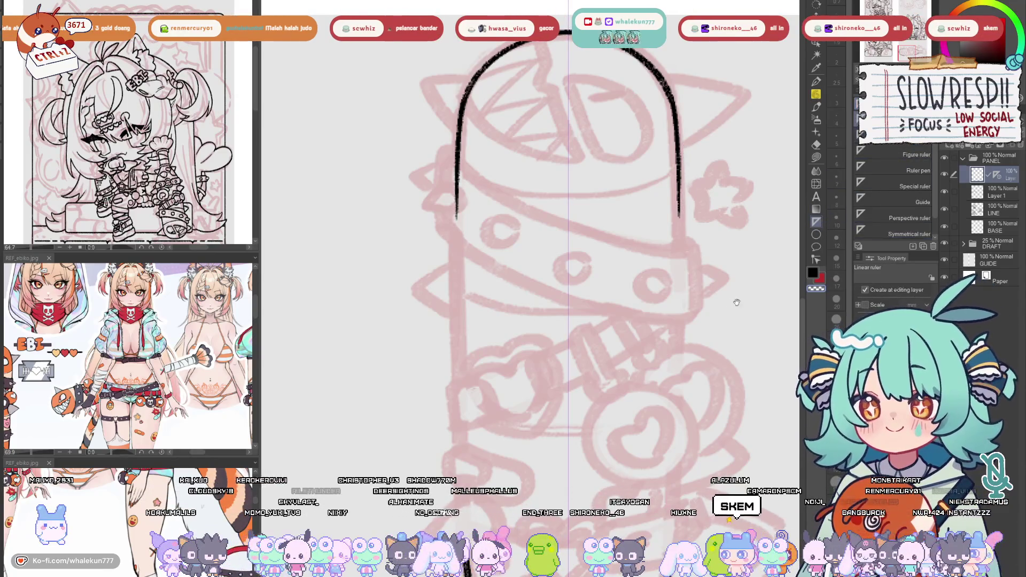
scroll(665, 69, down, 2)
mouse_move(669, 68)
mouse_down()
mouse_move(669, 469)
mouse_move(681, 453)
mouse_up()
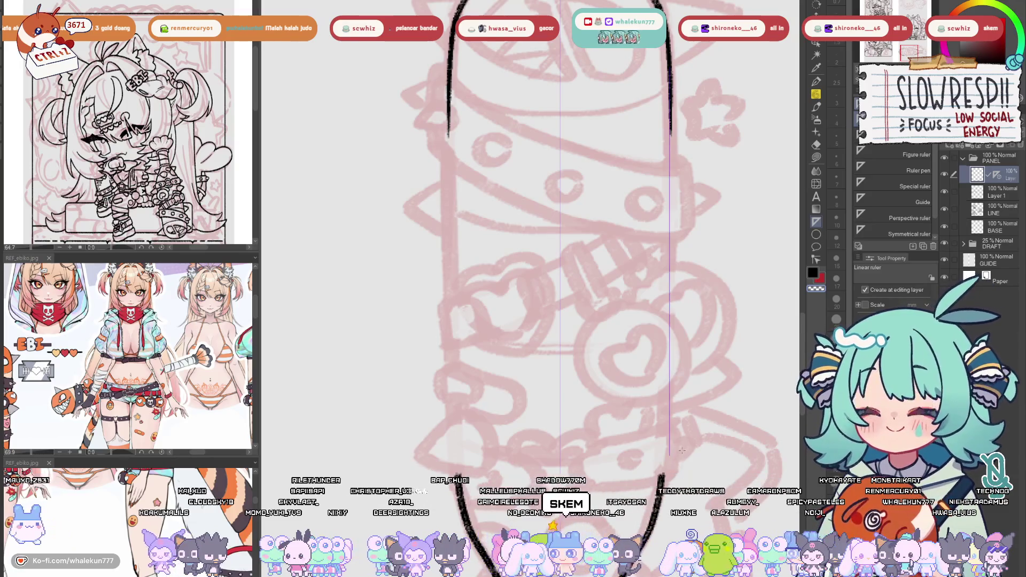
key(p)
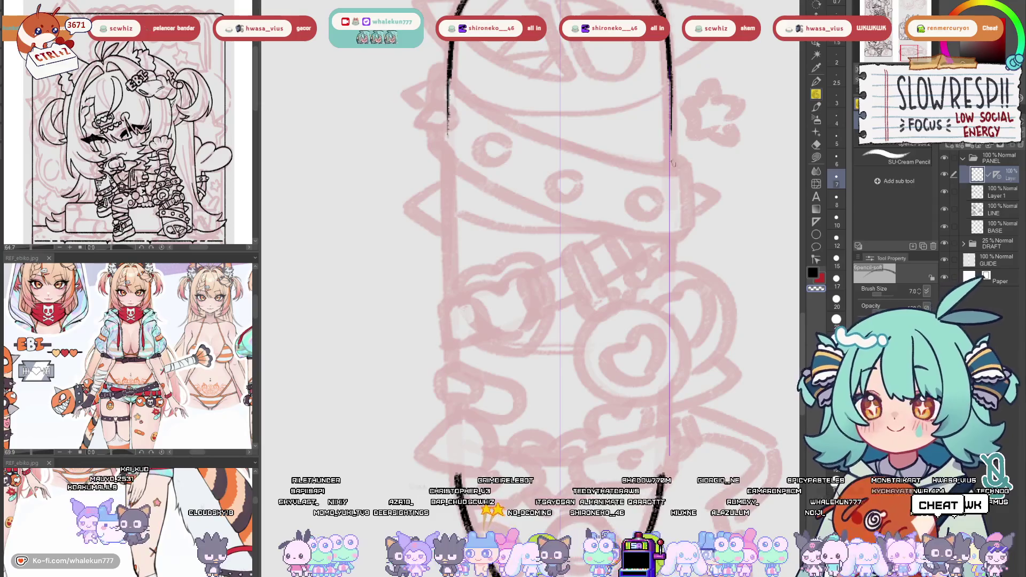
shift+click(669, 455)
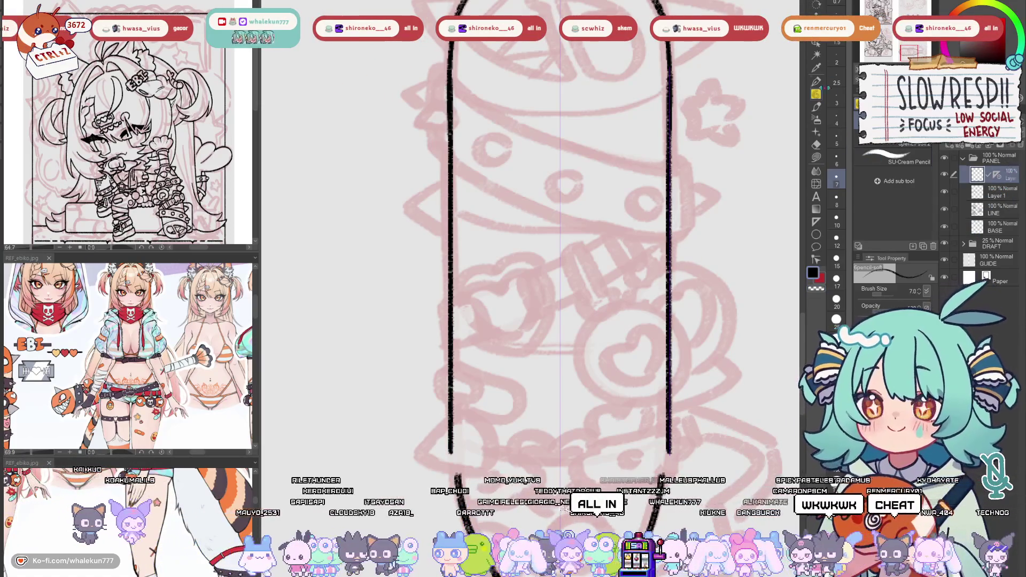
key(o)
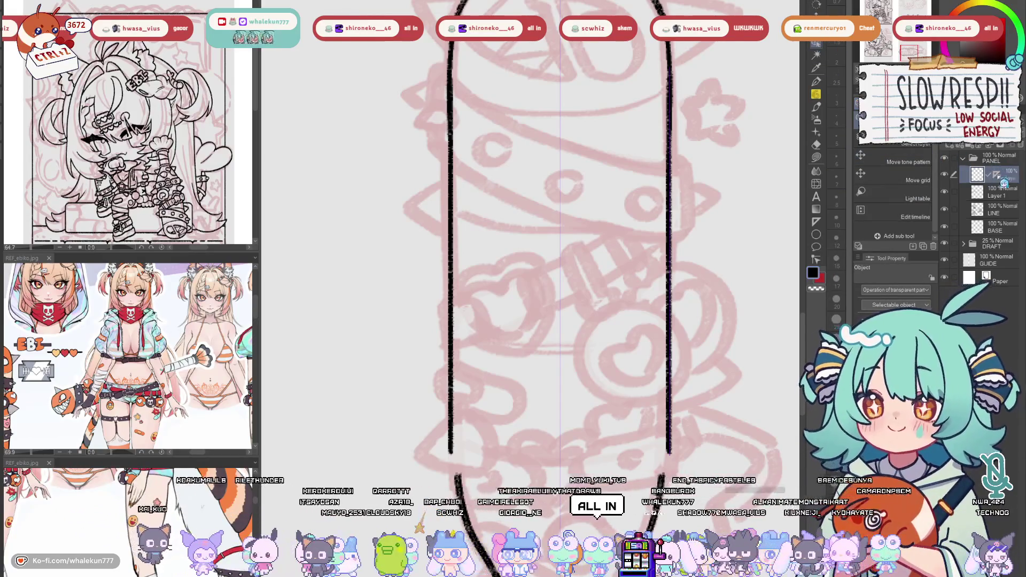
Join the breaks in both neck lines and thicken their lower part
key(p)
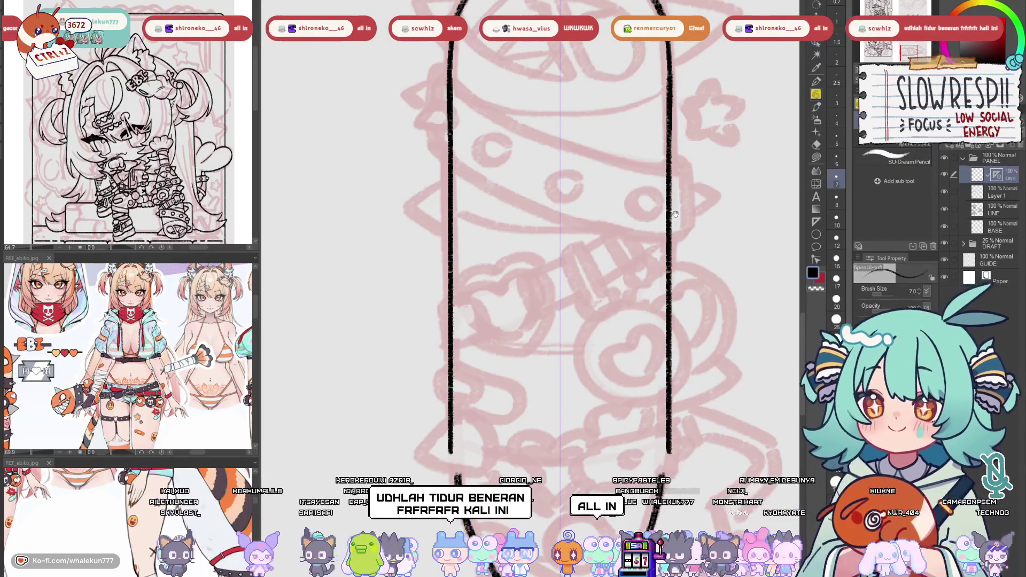
drag(675, 214, 687, 70)
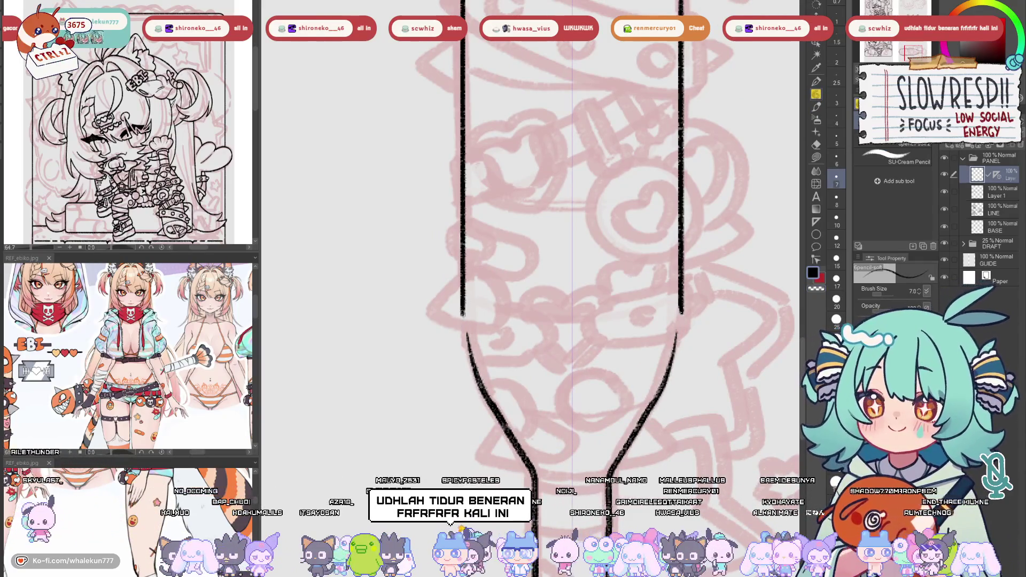
drag(463, 307, 467, 337)
drag(680, 308, 676, 337)
drag(465, 340, 489, 398)
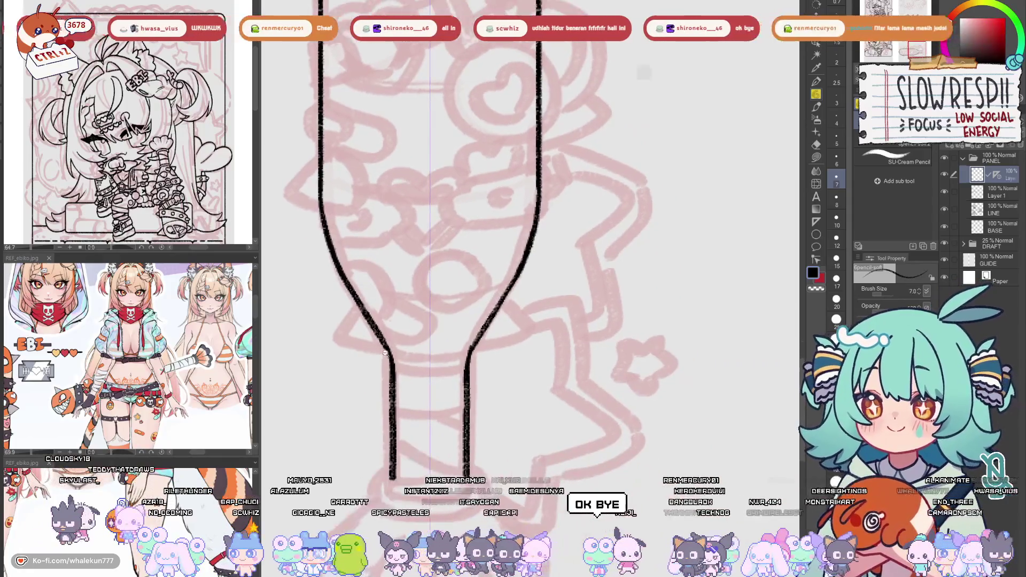
scroll(448, 377, up, 3)
Erase a stray bit of the left line and draw the ring across the neck's top
key(ctrl+z)
key(e)
key(p)
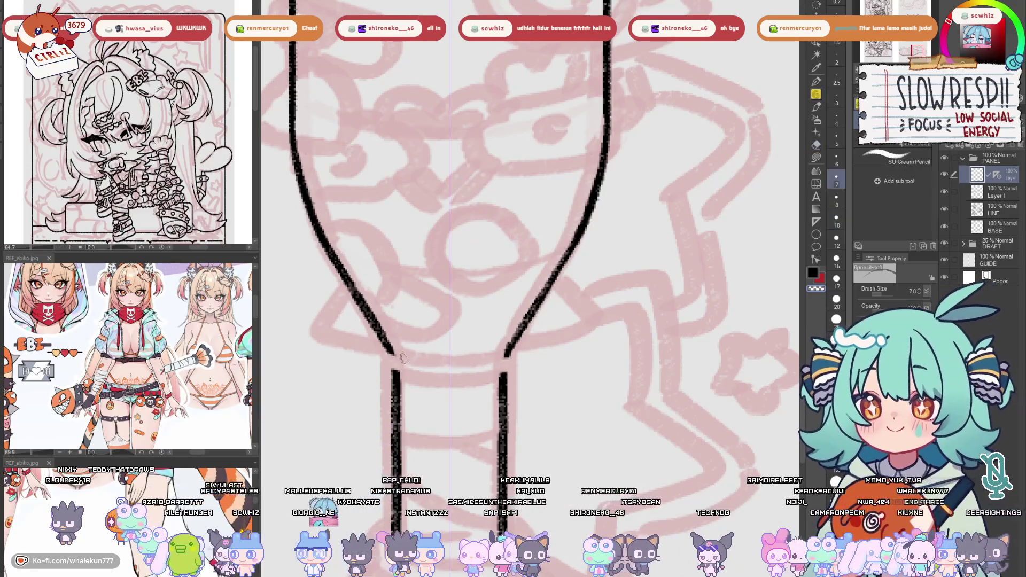
drag(394, 375, 392, 367)
drag(504, 376, 473, 377)
mouse_move(386, 368)
mouse_down()
mouse_move(426, 377)
mouse_move(512, 352)
mouse_up()
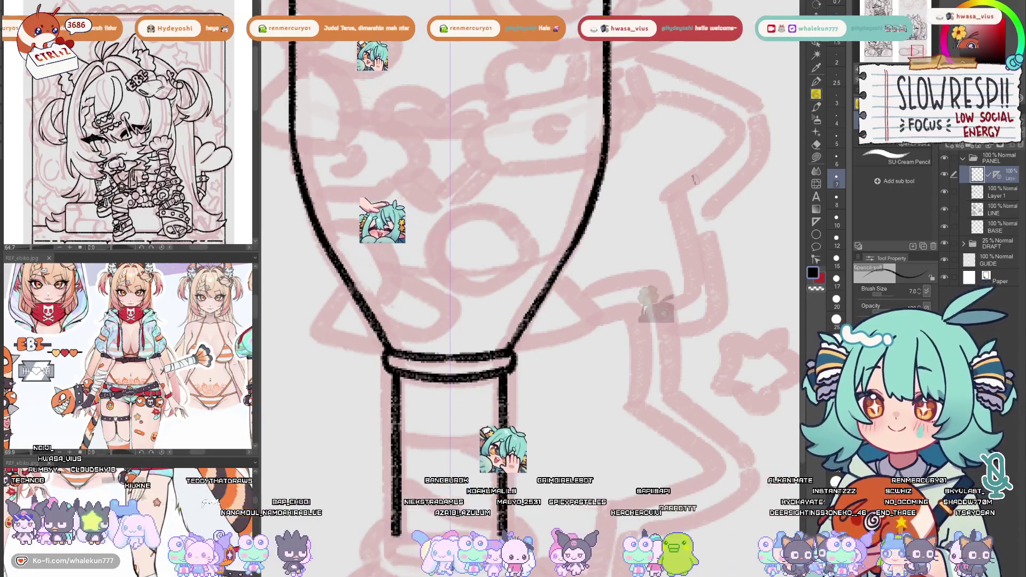
Rotate and reposition the view so the mallet's neck bottom is easy to ink
drag(529, 288, 554, 318)
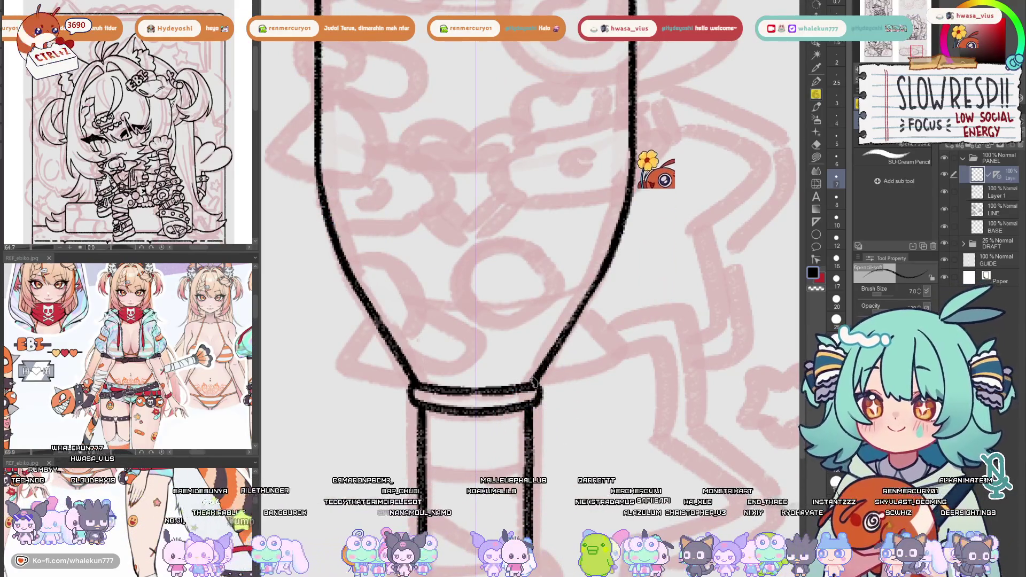
scroll(554, 348, down, 5)
scroll(481, 353, up, 5)
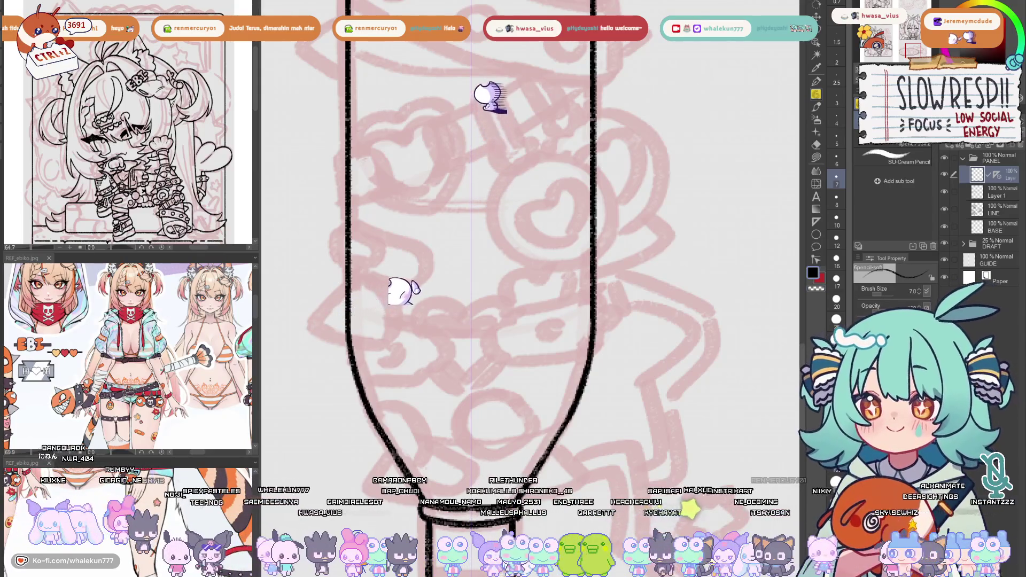
key(r)
drag(692, 346, 408, 416)
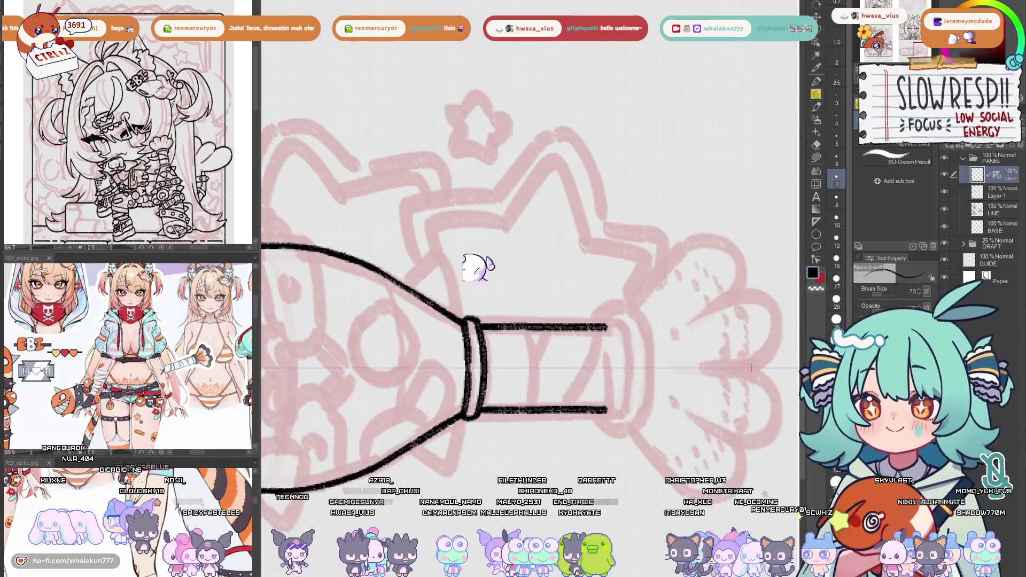
mouse_move(641, 213)
mouse_down()
mouse_move(660, 288)
mouse_move(642, 224)
mouse_up()
scroll(513, 256, up, 3)
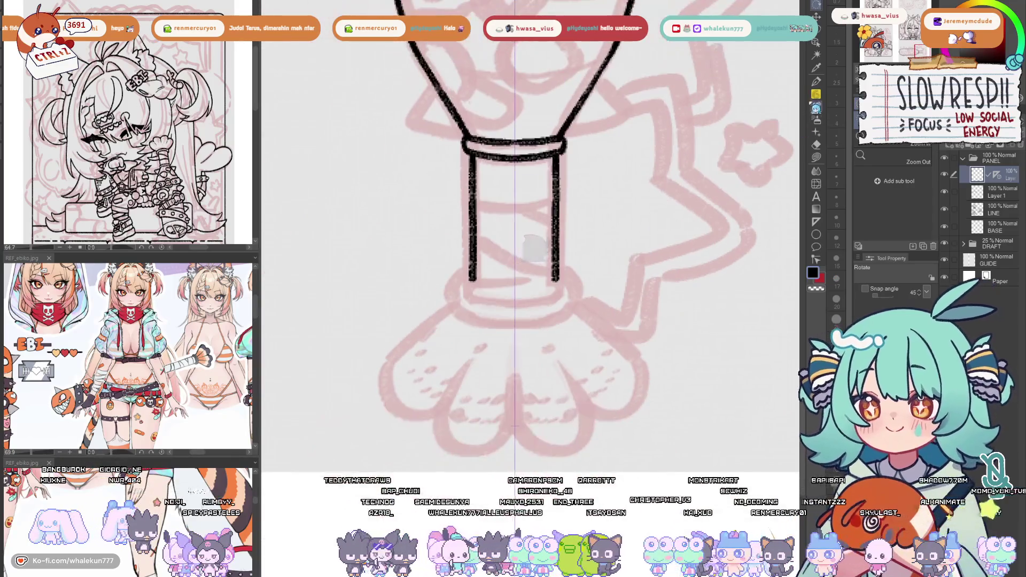
key(p)
scroll(446, 266, up, 2)
Try straight and ring-shaped closures for the neck's bottom, then undo them
mouse_move(445, 266)
mouse_down()
mouse_move(577, 276)
mouse_move(444, 277)
mouse_move(483, 271)
mouse_up()
key(ctrl+z)
key(ctrl+z)
drag(580, 275, 511, 274)
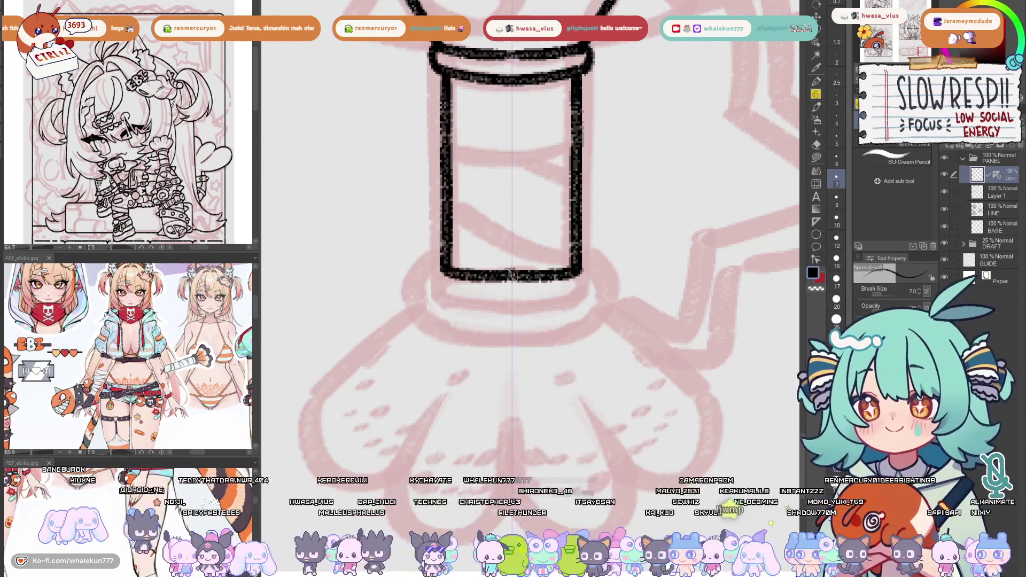
drag(438, 272, 465, 304)
drag(588, 272, 559, 305)
mouse_move(465, 301)
mouse_down()
mouse_move(561, 302)
mouse_move(503, 303)
mouse_up()
mouse_move(475, 262)
mouse_down()
mouse_move(444, 291)
mouse_move(473, 346)
mouse_up()
key(ctrl+z)
key(ctrl+z)
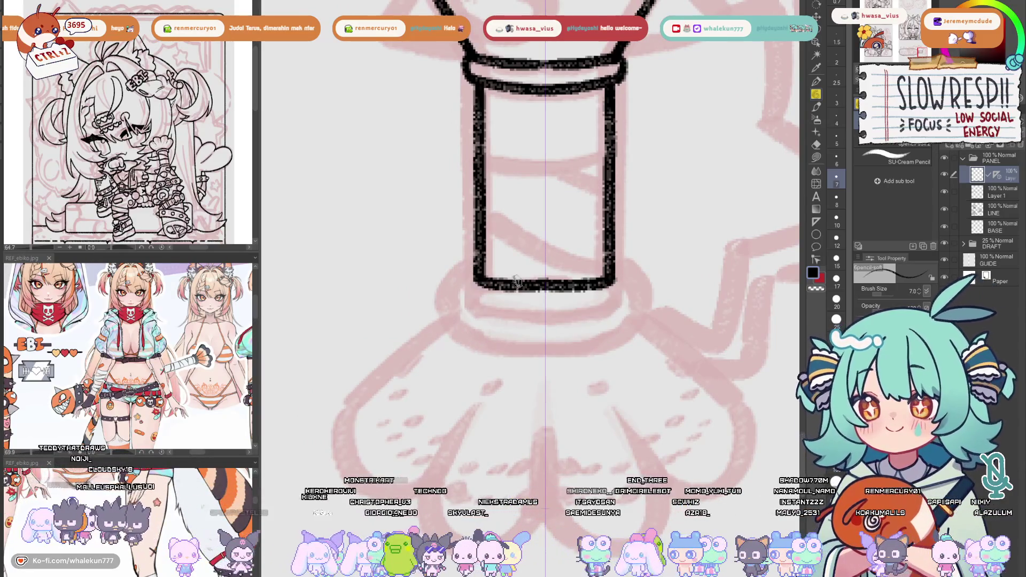
key(ctrl+z)
scroll(128, 353, up, 3)
drag(160, 332, 121, 348)
Draw mirrored rounded corners joined into one curved bottom for the neck
key(ctrl+z)
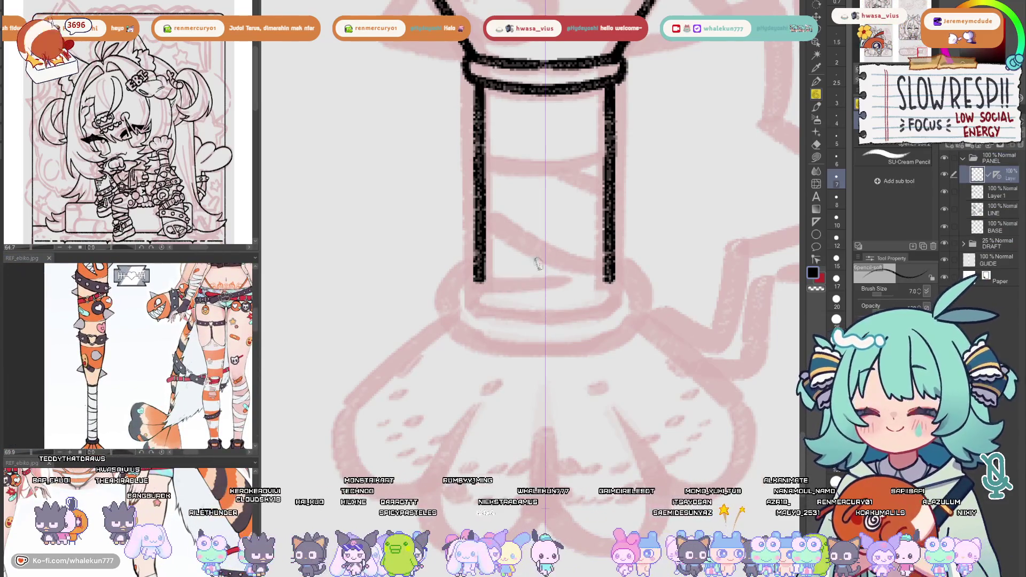
mouse_move(477, 263)
mouse_down()
mouse_move(514, 292)
mouse_move(546, 295)
mouse_up()
key(ctrl+z)
key(ctrl+z)
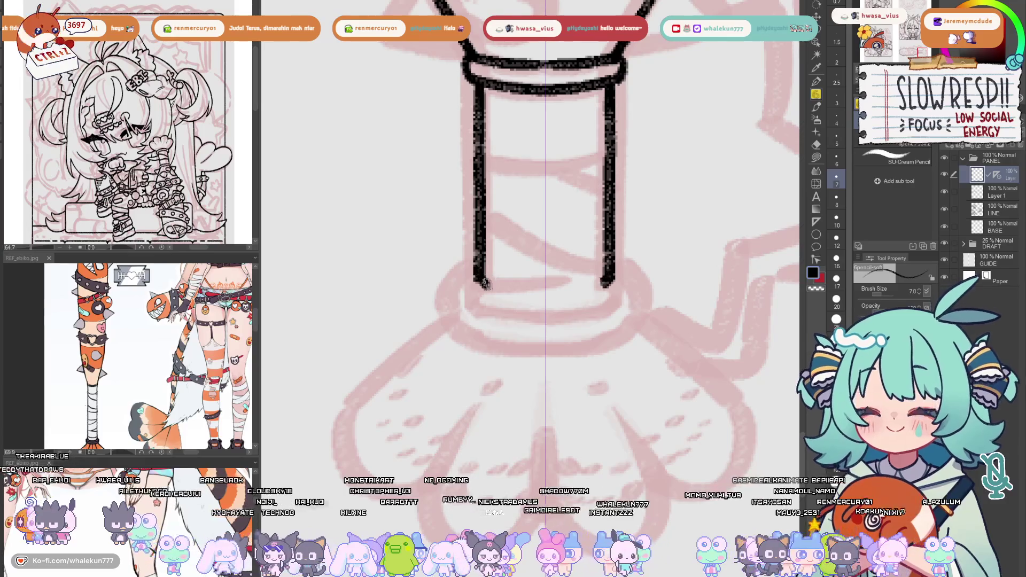
drag(607, 270, 556, 293)
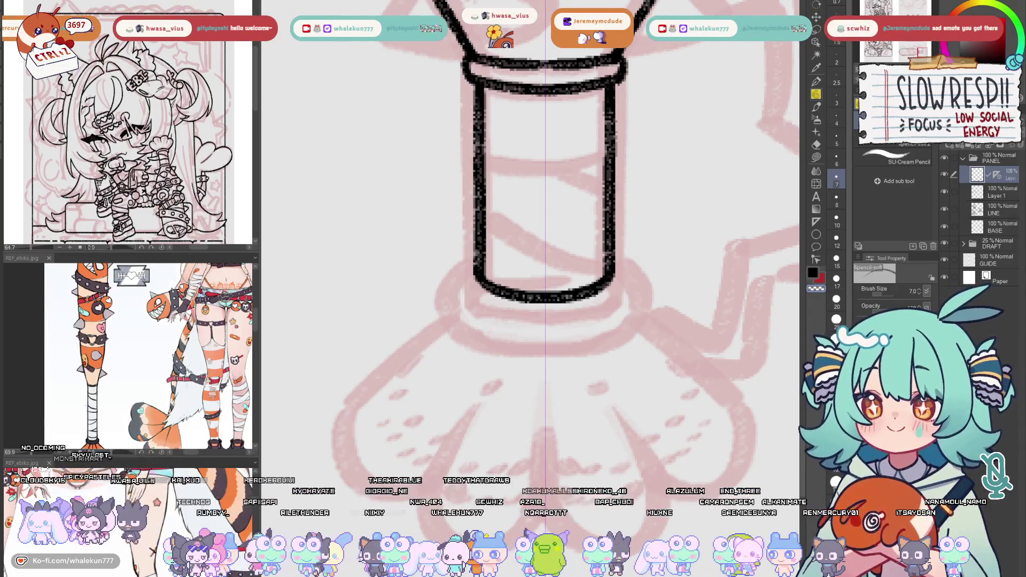
drag(721, 78, 758, 93)
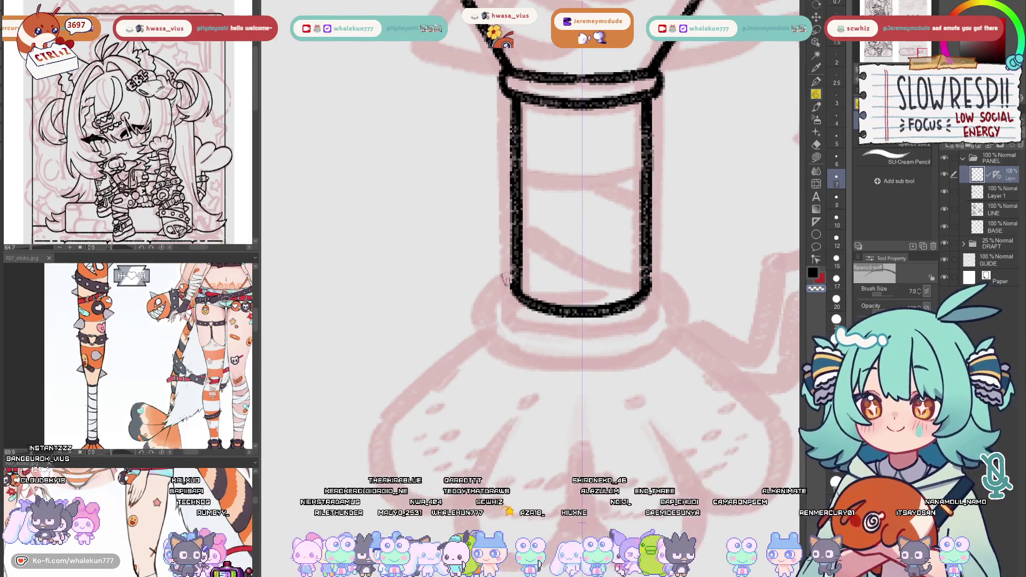
mouse_move(511, 271)
mouse_down()
mouse_move(498, 340)
mouse_move(582, 361)
mouse_up()
key(ctrl+z)
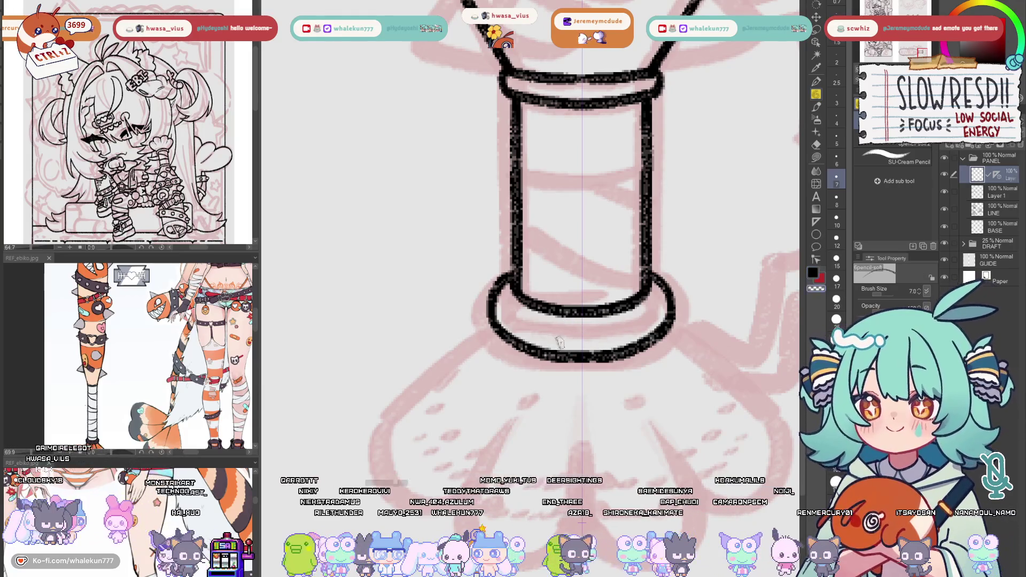
Ink the flared collar, the paw-end lobes and the two outer toe lines
drag(618, 340, 664, 306)
drag(540, 298, 420, 416)
mouse_move(508, 478)
mouse_down()
mouse_move(476, 365)
mouse_move(495, 422)
mouse_move(593, 389)
mouse_up()
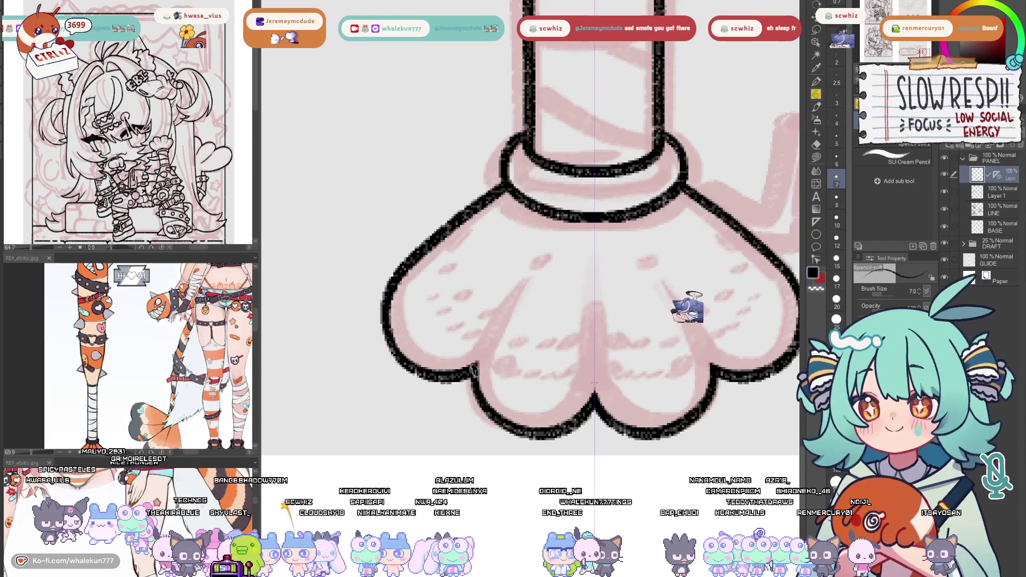
drag(482, 363, 525, 282)
Redraw the middle toe line, thin the left toe line, then reset the view to the whole weapon
mouse_move(593, 404)
mouse_down()
mouse_move(594, 313)
mouse_move(593, 404)
mouse_up()
key(ctrl+z)
key(ctrl+z)
drag(595, 301, 590, 396)
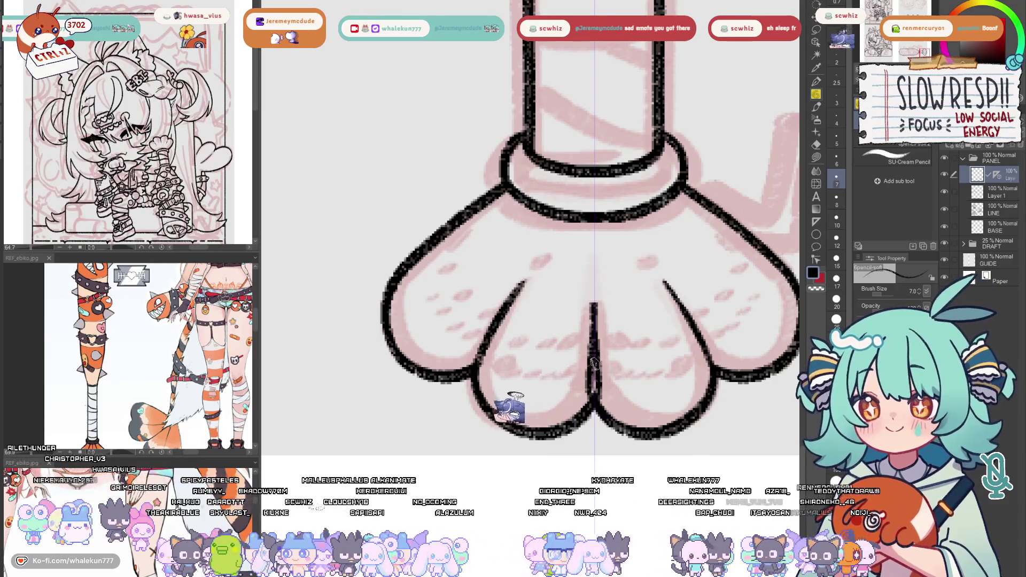
key(ctrl+z)
drag(596, 304, 594, 398)
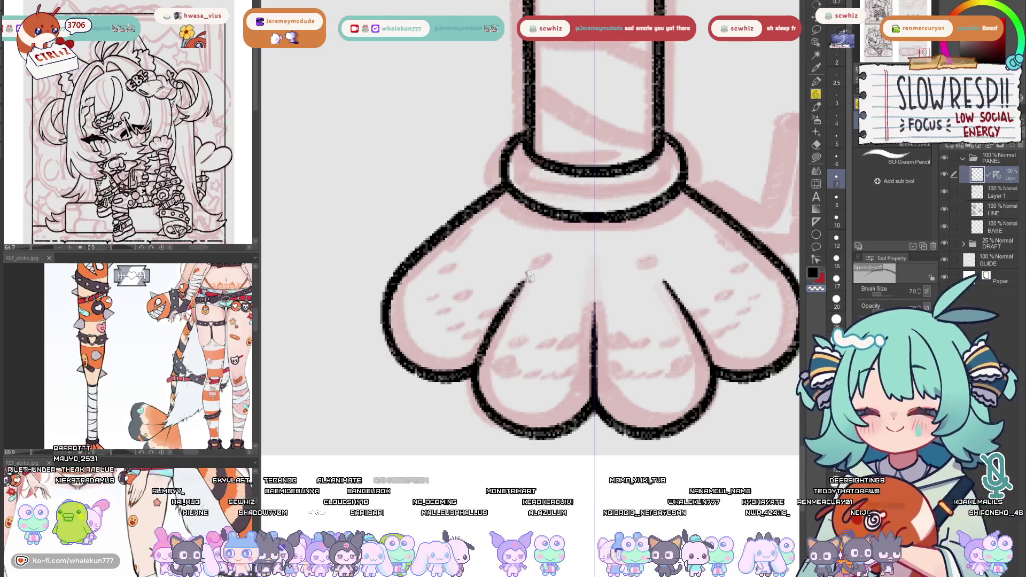
drag(531, 276, 504, 326)
scroll(497, 374, down, 5)
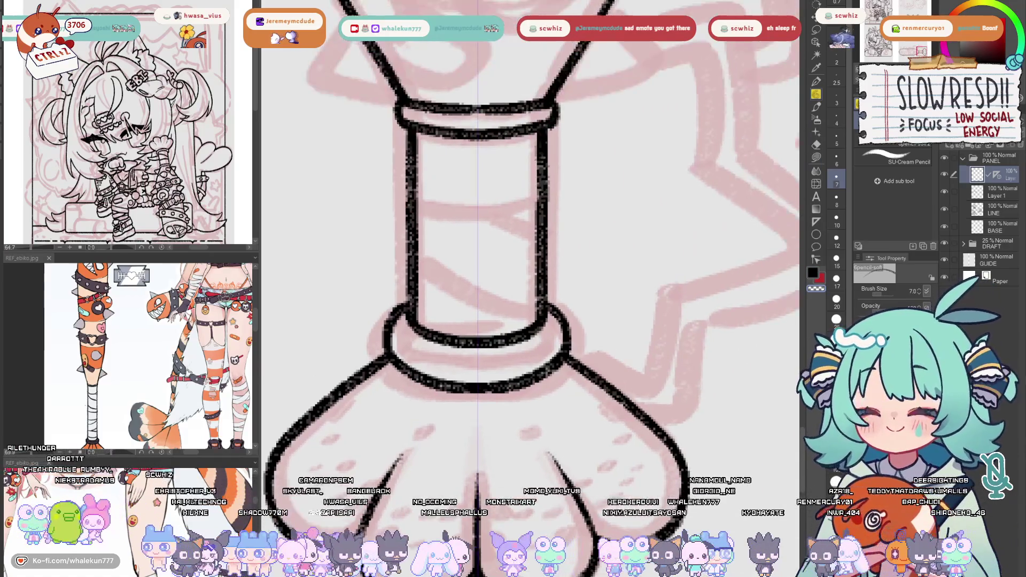
key(ctrl+@)
scroll(668, 346, down, 3)
drag(568, 427, 556, 394)
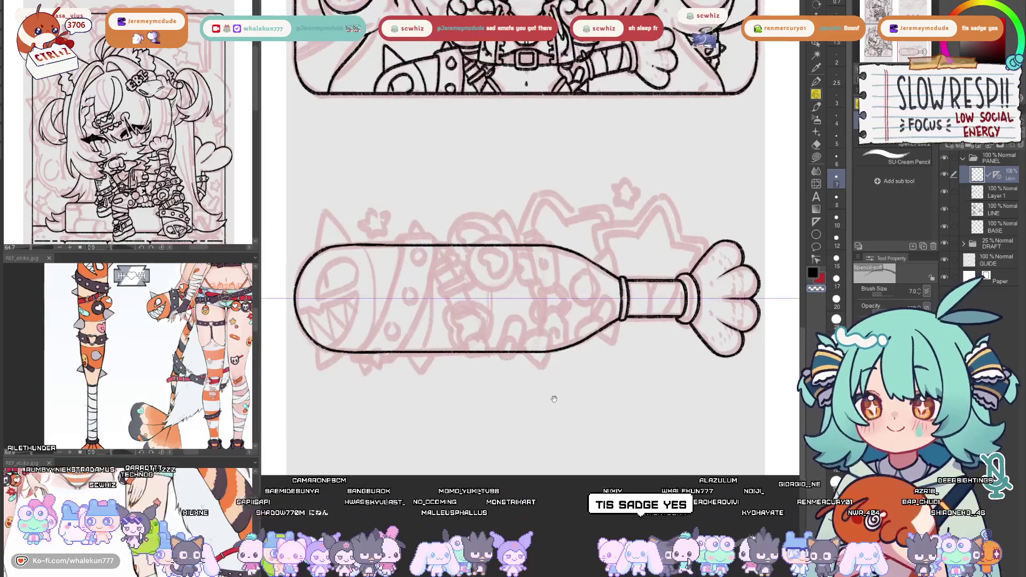
Ink the first curved band lines across the mallet's capsule body, redoing the unsatisfying strokes
scroll(477, 276, up, 4)
drag(449, 231, 452, 422)
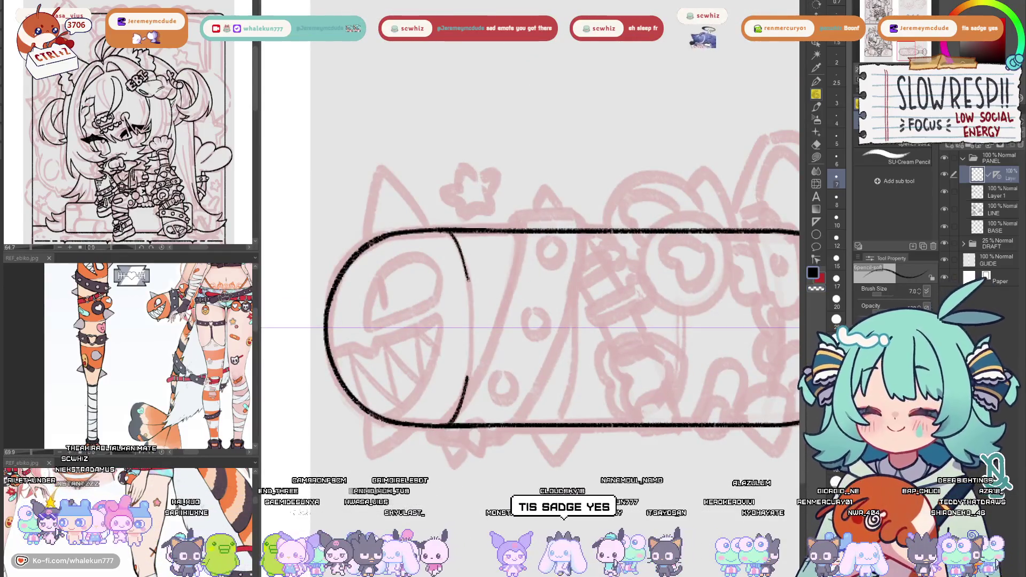
key(ctrl+z)
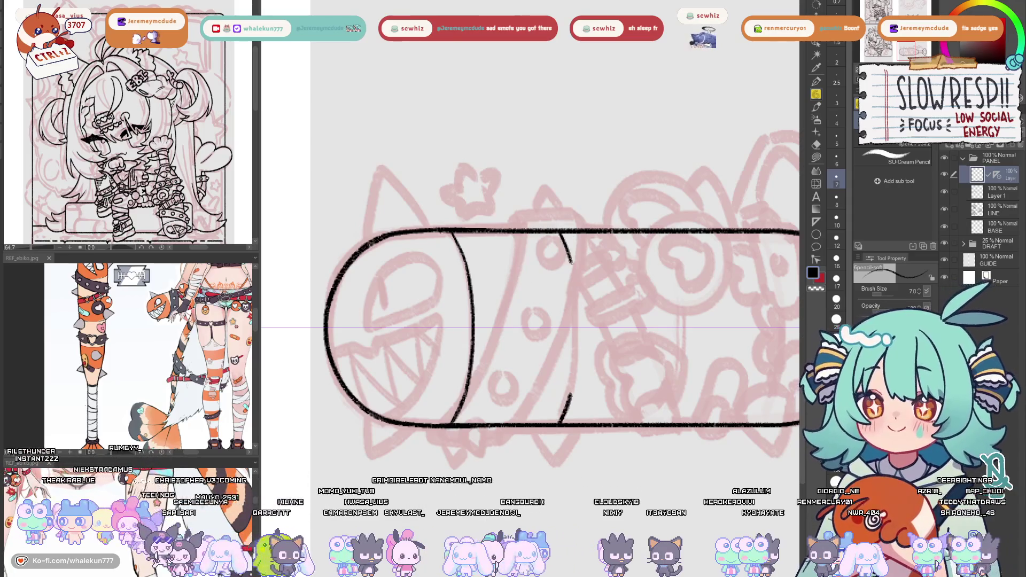
drag(693, 283, 754, 283)
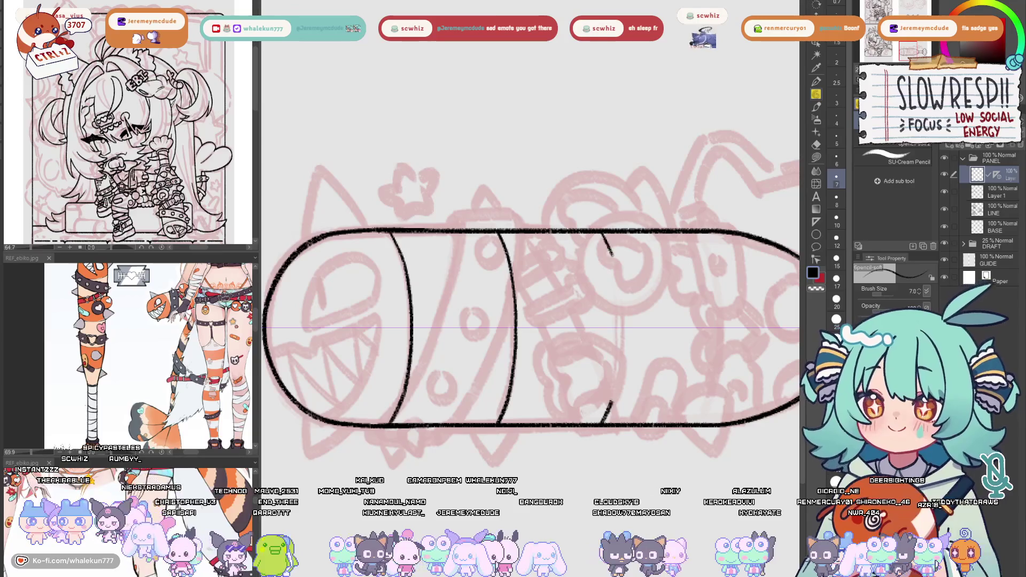
key(ctrl+z)
drag(620, 291, 619, 363)
mouse_move(719, 263)
mouse_down()
mouse_move(639, 268)
mouse_move(628, 427)
mouse_move(644, 264)
mouse_up()
key(ctrl+z)
Draw the fourth curved band arc near the neck end, redrawing it until it wraps cleanly
key(ctrl+z)
key(ctrl+z)
drag(630, 428, 639, 263)
key(ctrl+z)
drag(639, 407, 629, 427)
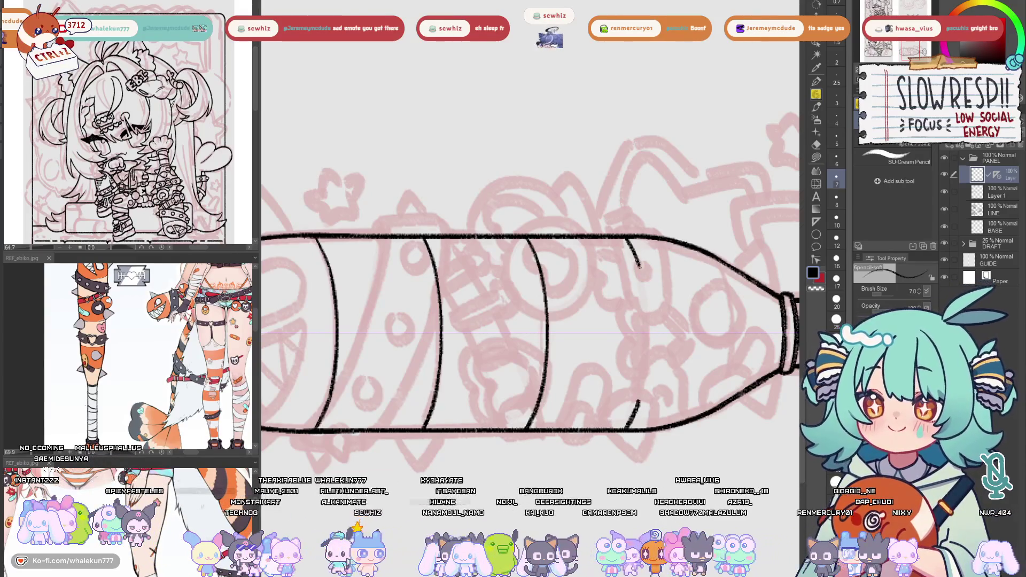
drag(639, 260, 639, 408)
key(ctrl+z)
drag(628, 236, 628, 428)
drag(731, 318, 650, 316)
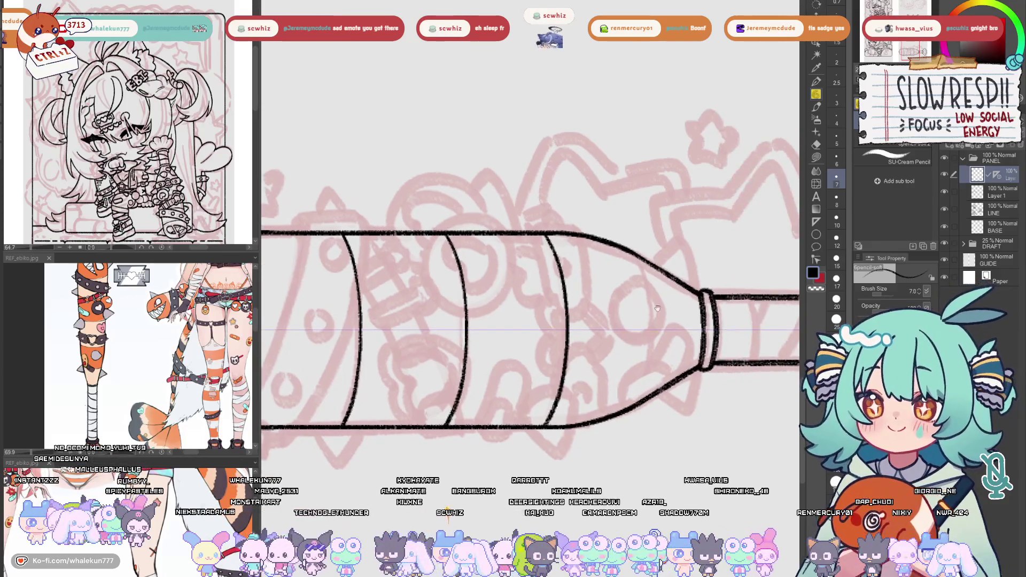
key(ctrl+z)
mouse_move(636, 254)
mouse_down()
mouse_move(647, 404)
mouse_move(649, 294)
mouse_move(641, 406)
mouse_up()
key(ctrl+z)
key(ctrl+z)
key(ctrl+z)
drag(637, 255, 643, 405)
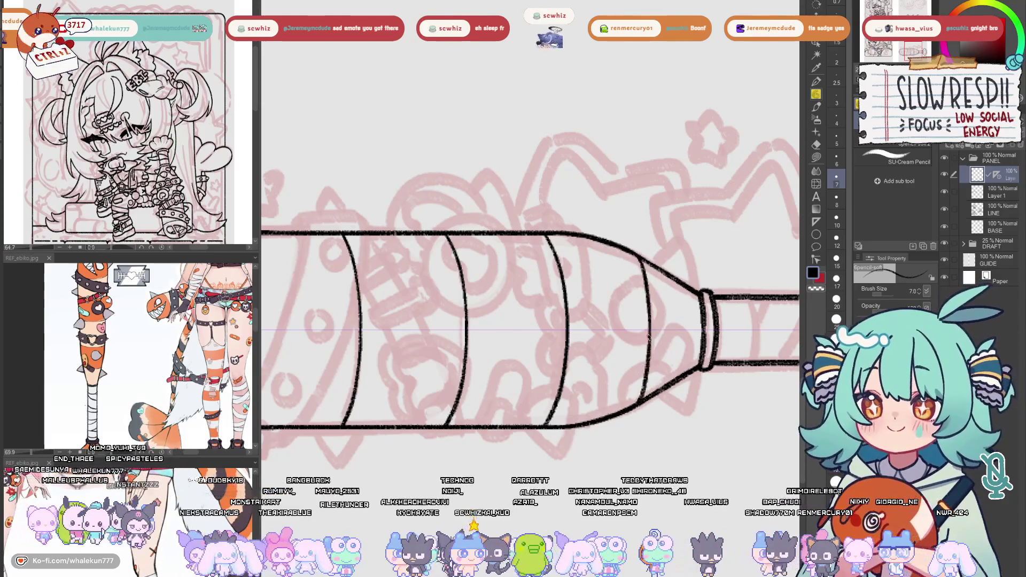
mouse_move(652, 317)
mouse_down()
mouse_move(533, 465)
mouse_move(570, 473)
mouse_move(645, 350)
mouse_up()
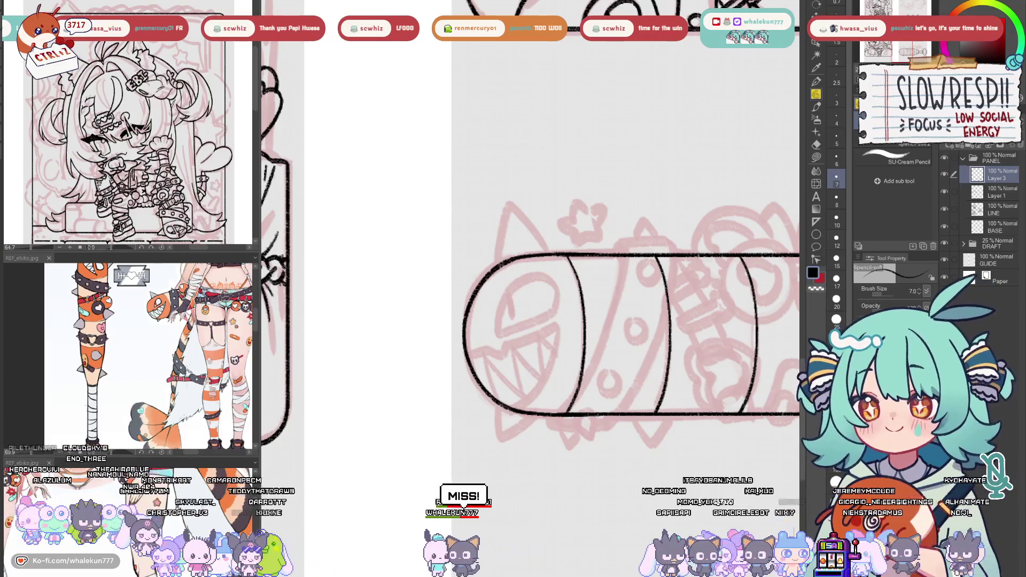
scroll(607, 294, up, 5)
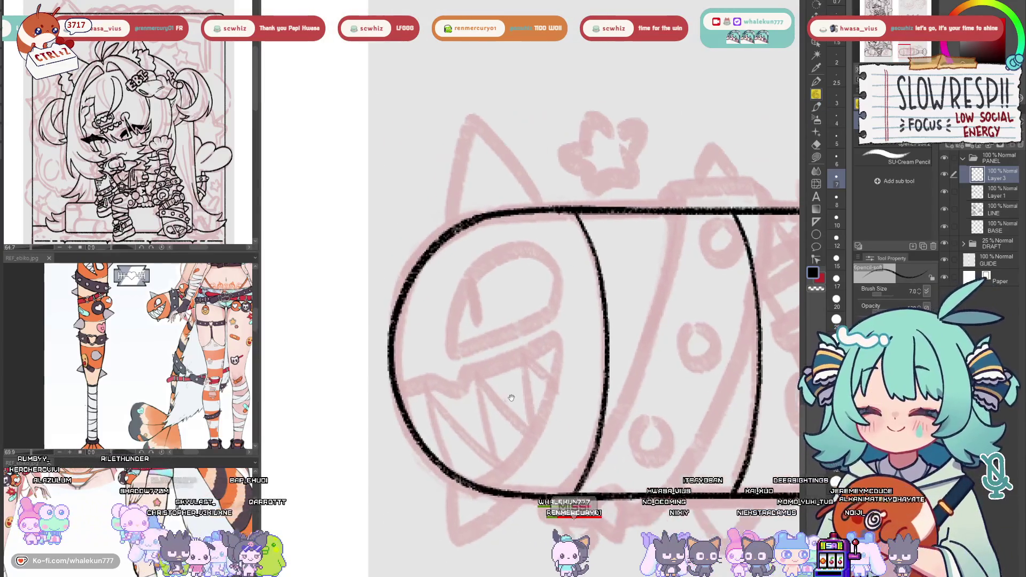
Ink the shark's jagged mouth line hooking around the mallet's rounded end
drag(512, 397, 526, 398)
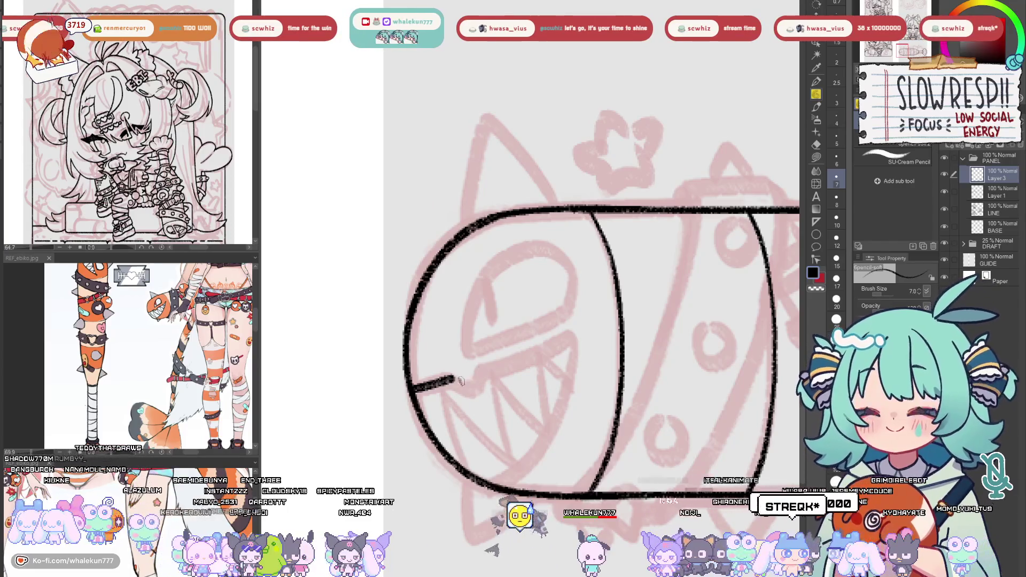
drag(455, 380, 558, 346)
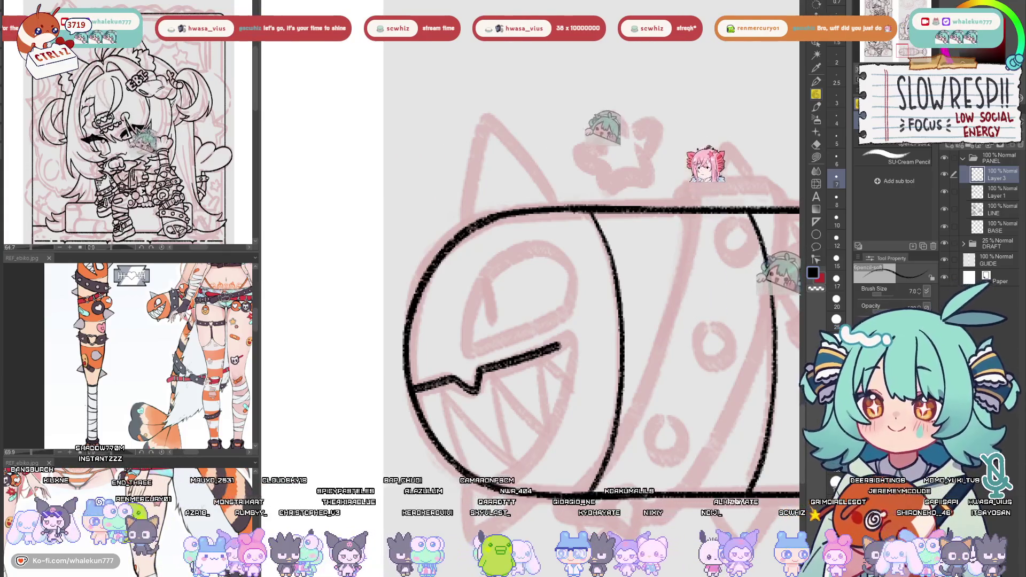
drag(667, 353, 649, 332)
key(ctrl+z)
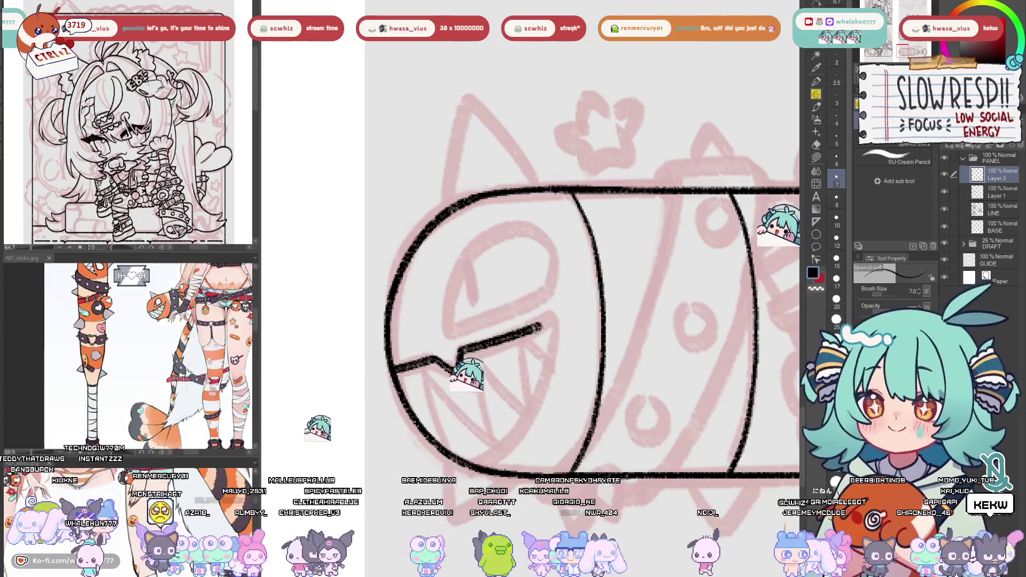
mouse_move(460, 352)
mouse_down()
mouse_move(556, 321)
mouse_move(540, 390)
mouse_move(481, 466)
mouse_up()
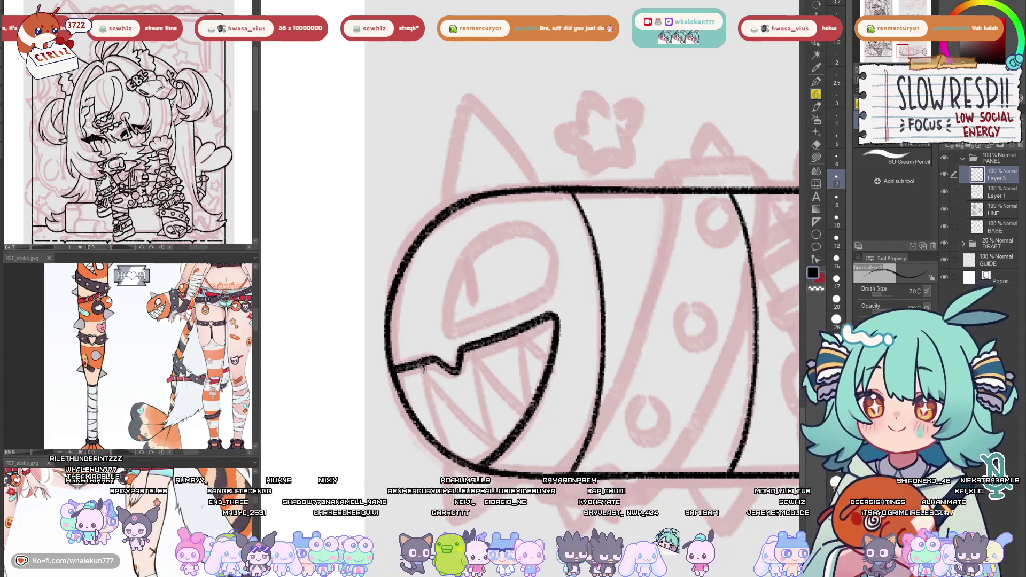
Add diagonal tooth lines inside the mouth to form triangular teeth
drag(424, 365, 446, 447)
drag(425, 368, 496, 439)
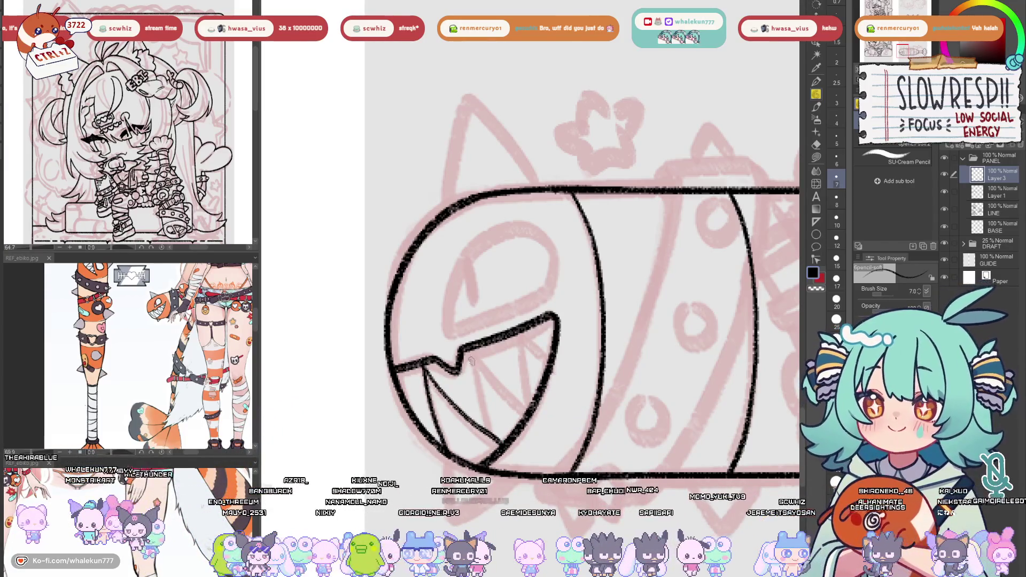
key(ctrl+z)
drag(425, 368, 491, 439)
drag(473, 349, 491, 418)
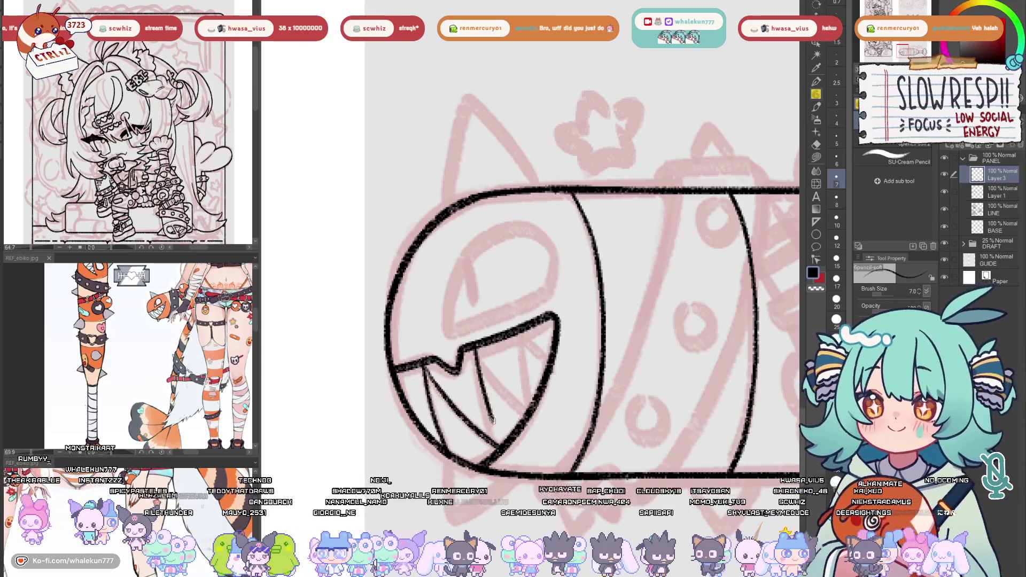
drag(496, 377, 528, 417)
key(ctrl+z)
drag(475, 348, 530, 409)
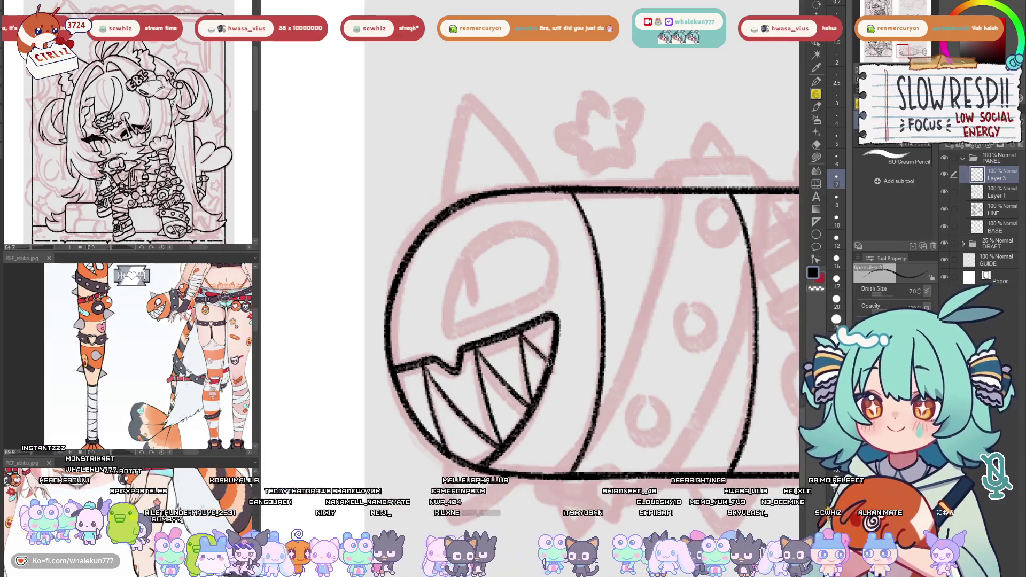
Draw the curved upper lip line above the shark's mouth
drag(568, 341, 611, 393)
drag(491, 385, 586, 348)
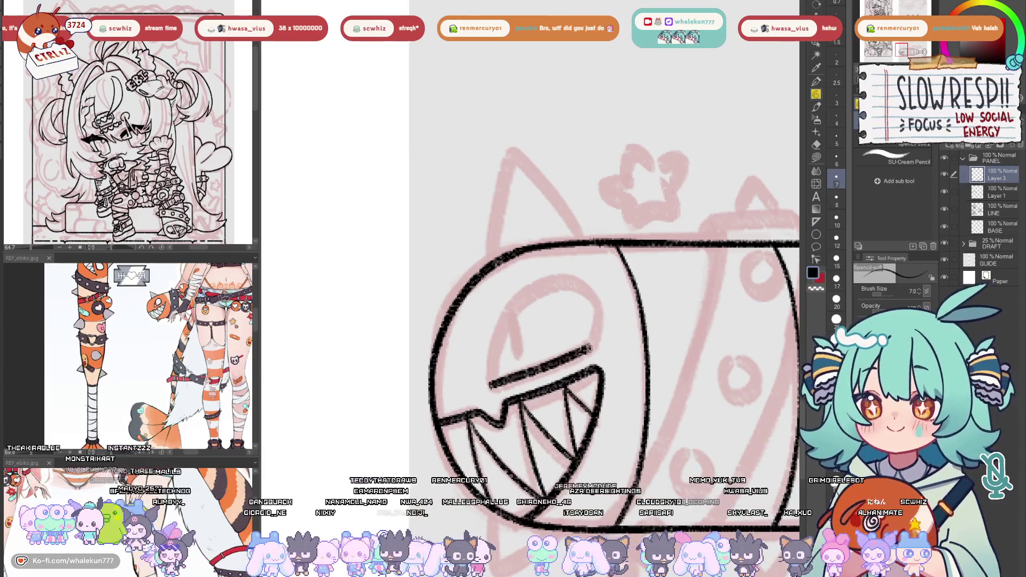
mouse_move(490, 380)
mouse_down()
mouse_move(529, 293)
mouse_move(568, 276)
mouse_move(497, 338)
mouse_move(571, 284)
mouse_move(596, 327)
mouse_up()
key(ctrl+z)
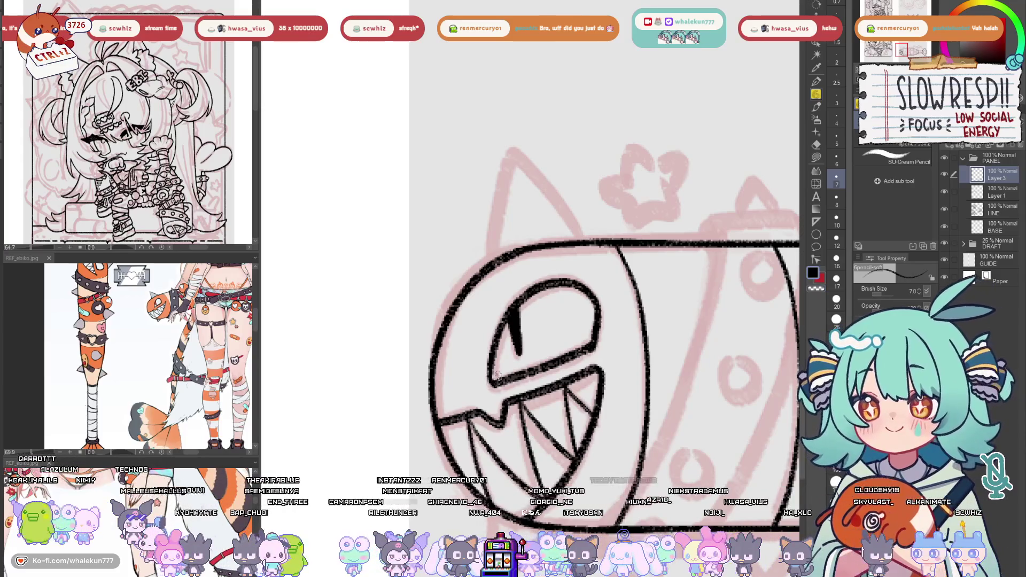
Try a short line down from the fin tip at the top of the shark head
drag(639, 384, 618, 387)
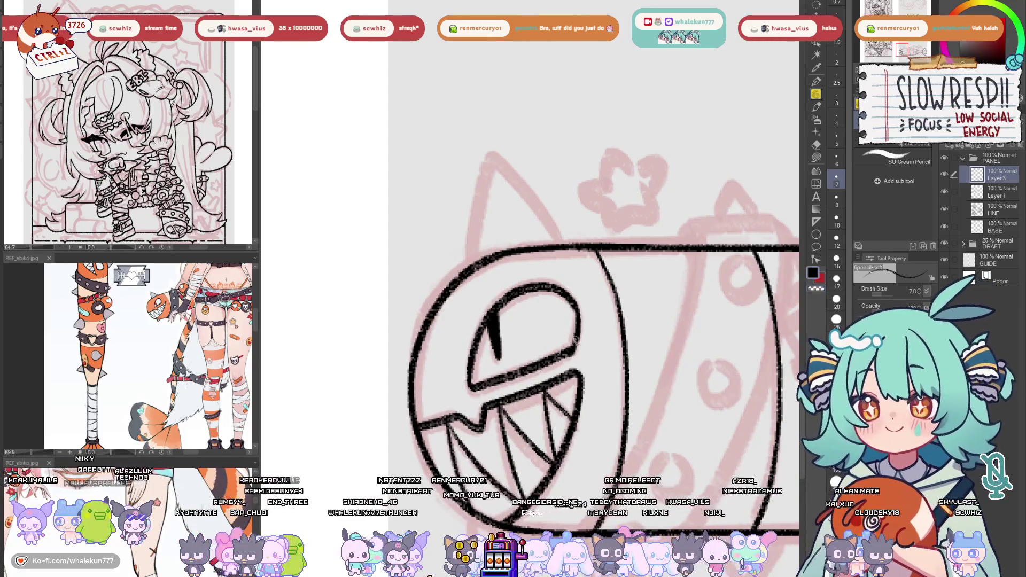
mouse_move(576, 346)
mouse_down()
mouse_move(615, 428)
mouse_move(621, 529)
mouse_up()
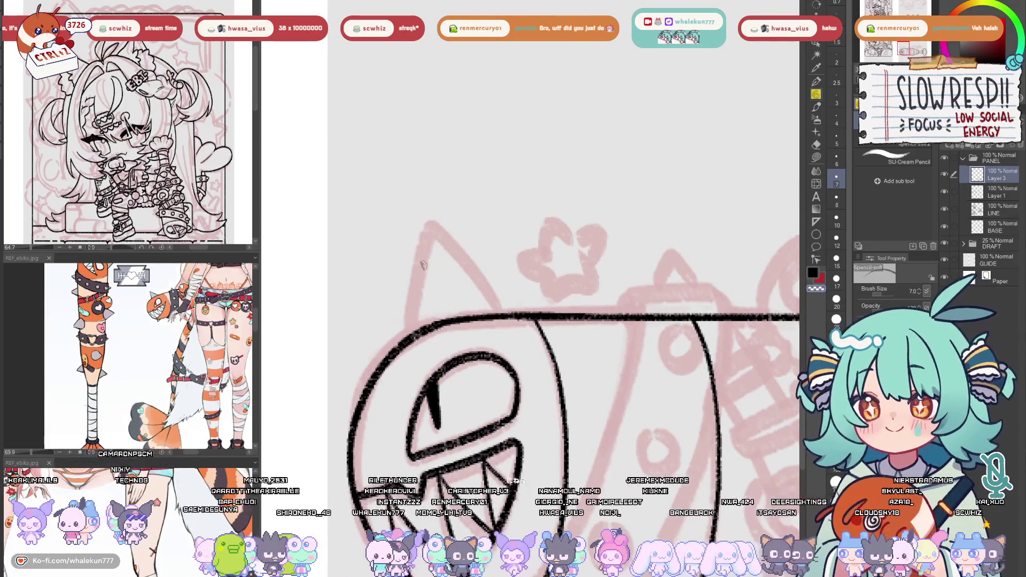
drag(429, 225, 408, 341)
key(ctrl+z)
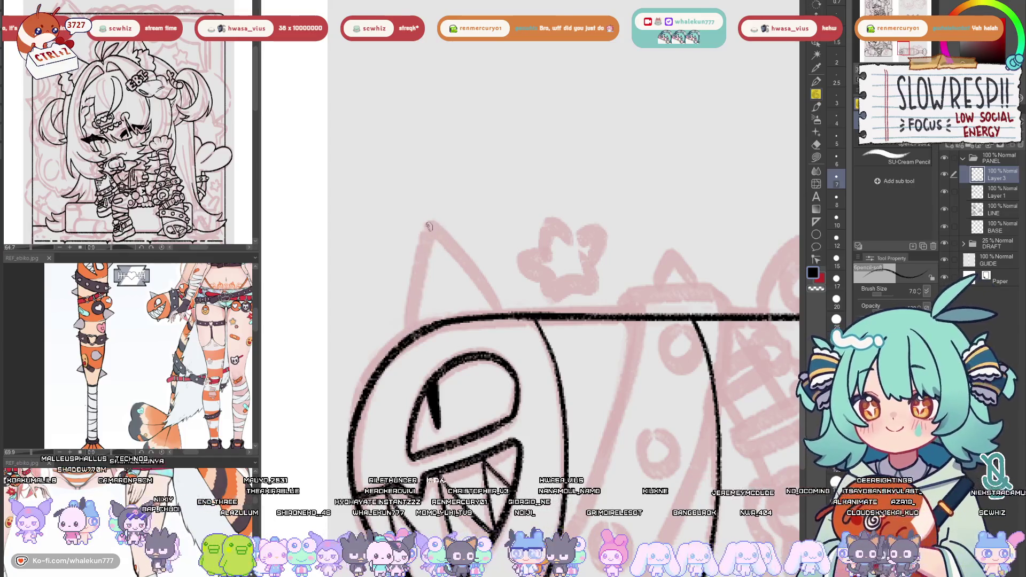
drag(429, 224, 412, 306)
mouse_move(414, 228)
mouse_down()
mouse_move(476, 247)
mouse_move(481, 381)
mouse_up()
key(ctrl+z)
Ink both edges of the pointed fin on top of the shark head
drag(496, 269, 566, 356)
key(ctrl+z)
drag(496, 269, 548, 331)
Try several spike shapes beneath the shark head's bottom outline
mouse_move(598, 421)
mouse_down()
mouse_move(521, 221)
mouse_move(547, 195)
mouse_move(565, 212)
mouse_up()
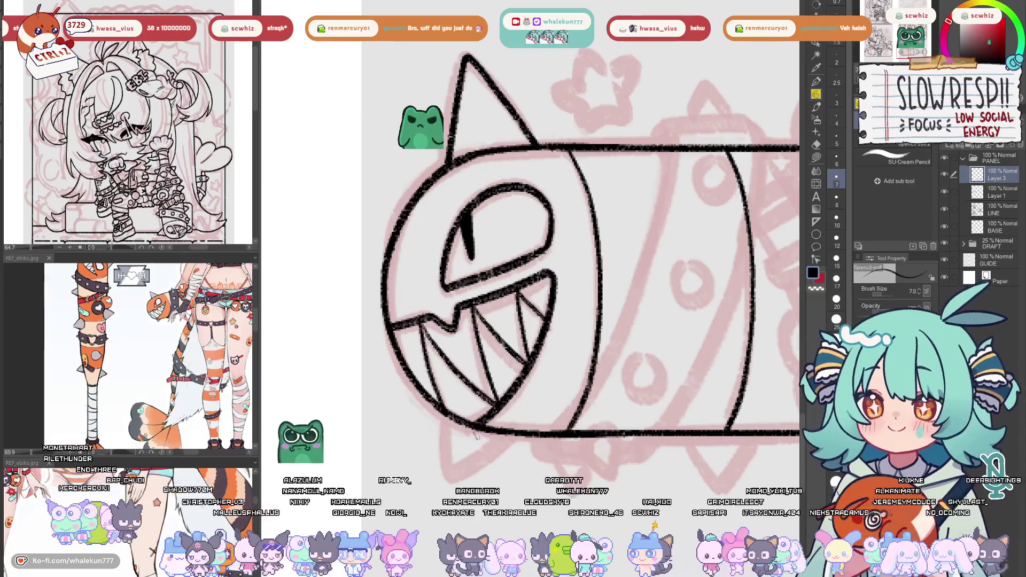
drag(486, 432, 490, 479)
key(ctrl+z)
mouse_move(523, 433)
mouse_down()
mouse_move(548, 460)
mouse_move(529, 438)
mouse_up()
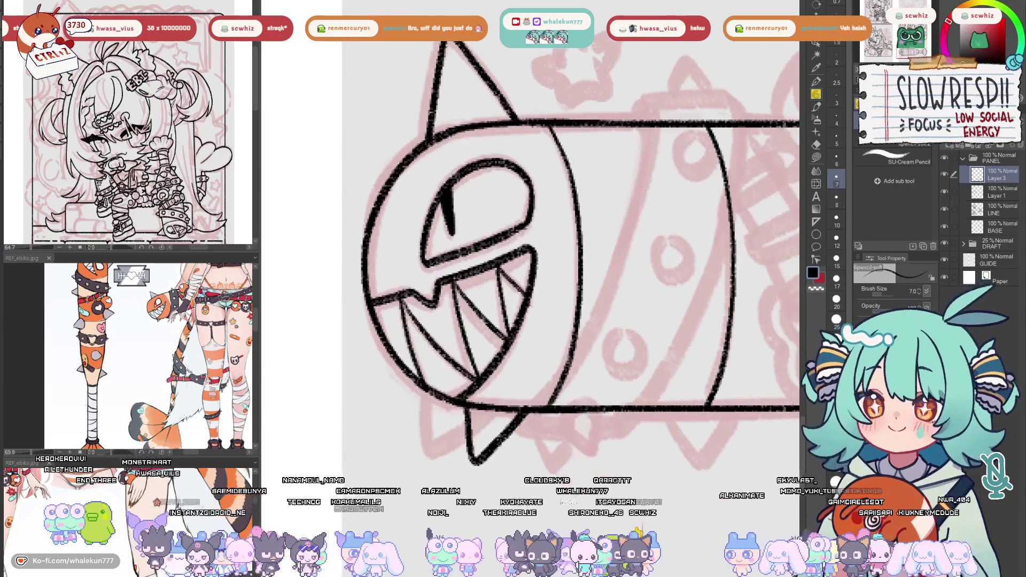
key(ctrl+z)
key(ctrl+z)
mouse_move(472, 409)
mouse_down()
mouse_move(483, 460)
mouse_move(536, 409)
mouse_up()
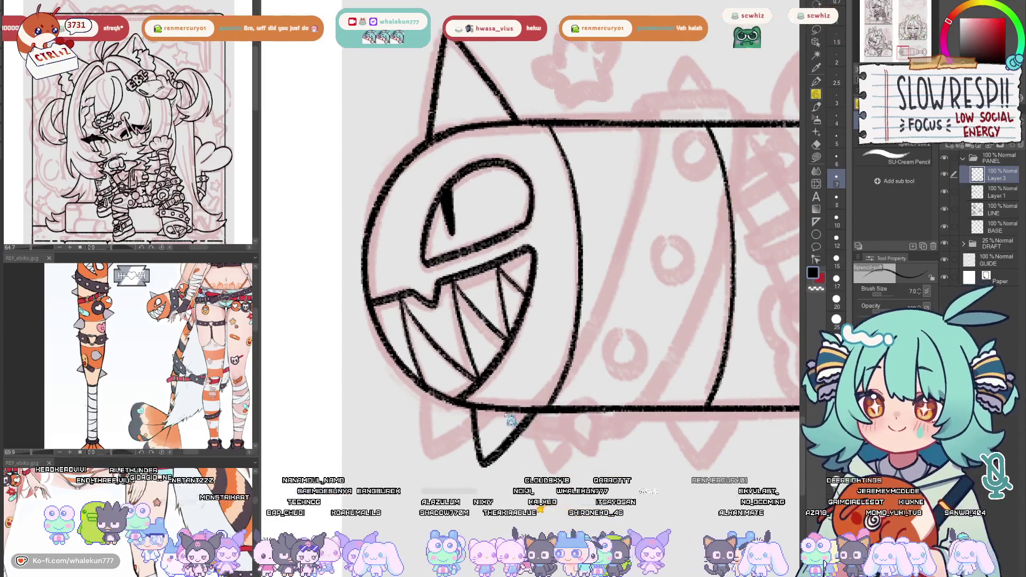
key(ctrl+z)
mouse_move(472, 415)
mouse_down()
mouse_move(489, 458)
mouse_move(533, 407)
mouse_up()
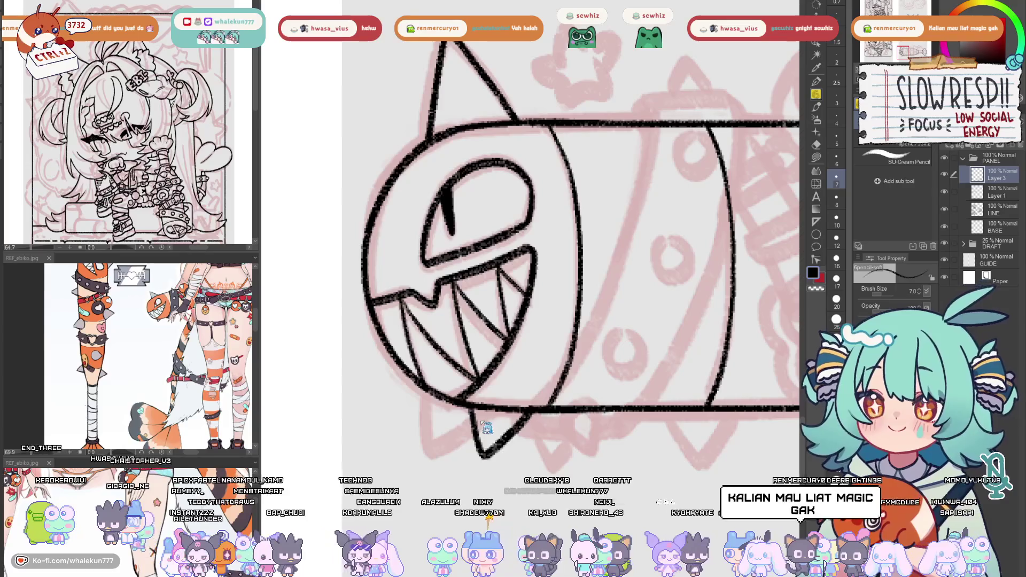
key(ctrl+z)
mouse_move(471, 408)
mouse_down()
mouse_move(474, 461)
mouse_move(537, 406)
mouse_up()
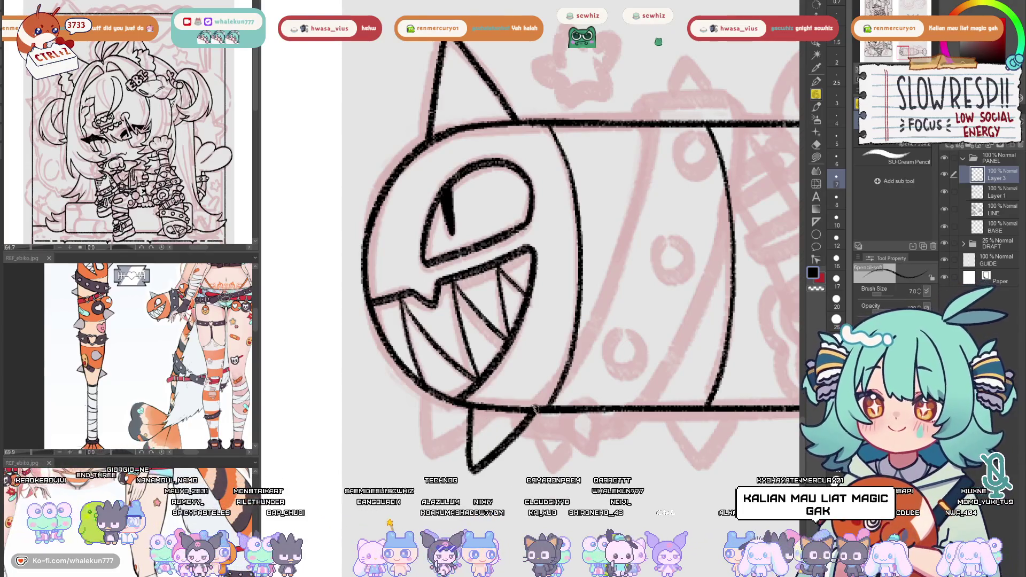
key(ctrl+z)
Draw the final V-shaped spike below the head, then zoom out to check the mallet
mouse_move(472, 409)
mouse_down()
mouse_move(475, 461)
mouse_move(518, 428)
mouse_up()
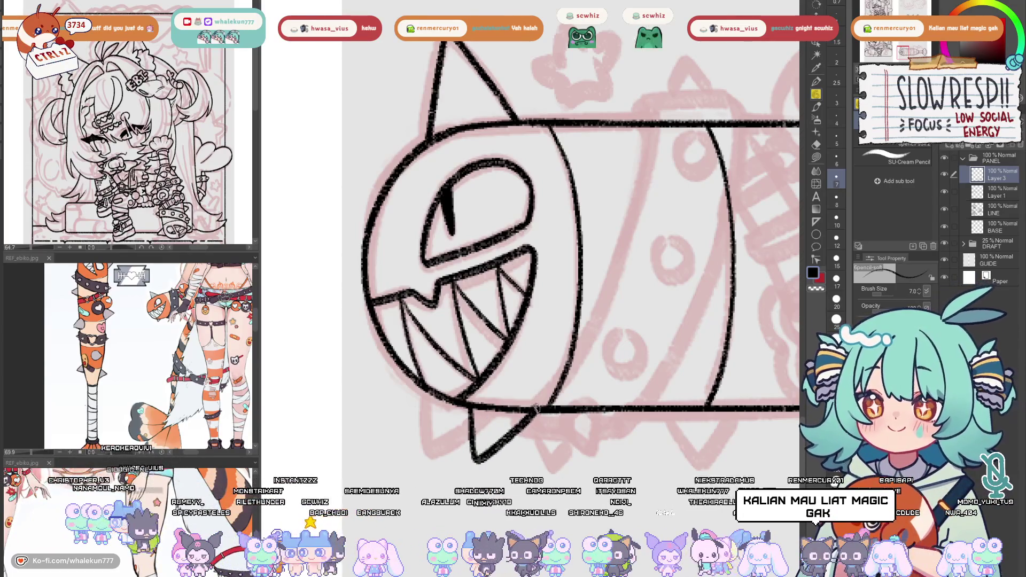
key(ctrl+z)
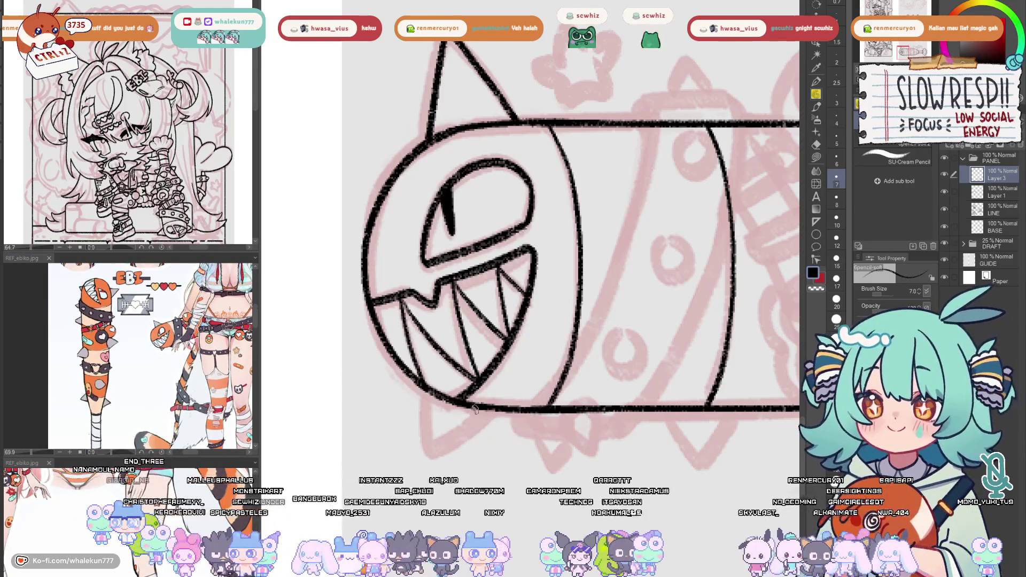
drag(468, 425, 470, 449)
key(ctrl+z)
mouse_move(471, 407)
mouse_down()
mouse_move(487, 447)
mouse_move(539, 398)
mouse_up()
drag(604, 382, 570, 385)
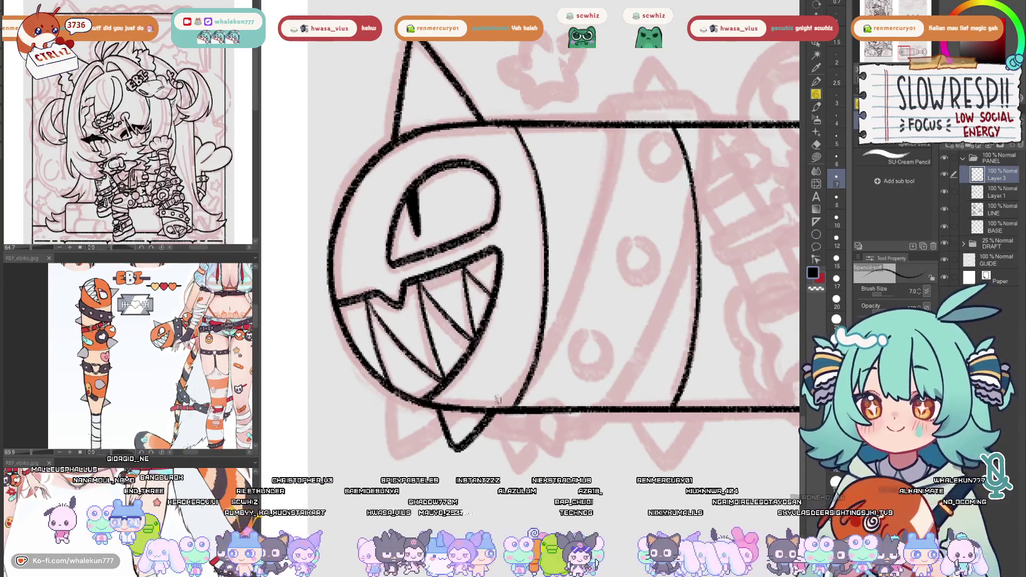
scroll(606, 365, down, 5)
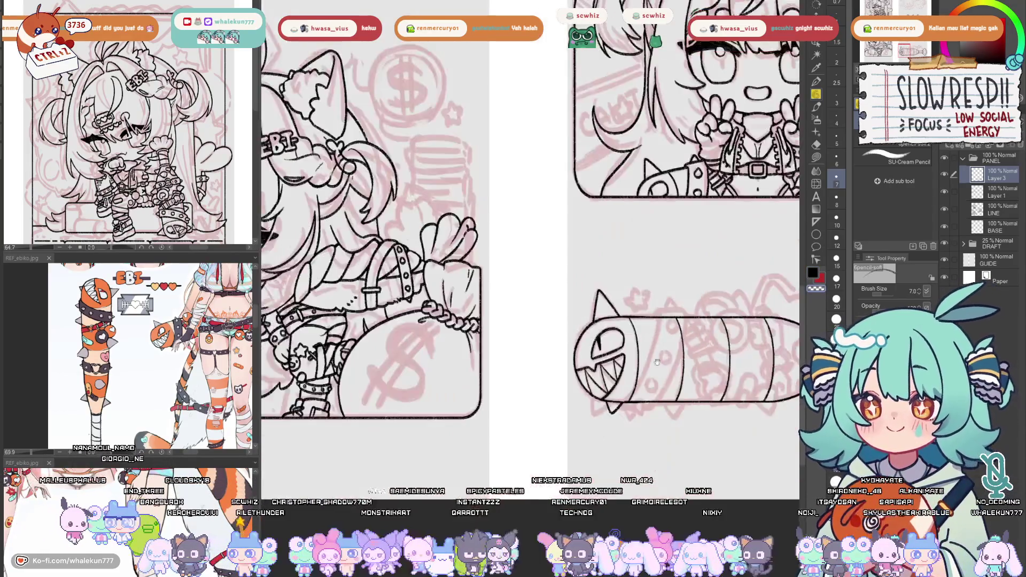
Draw a V-shaped spike under the mallet's bottom outline
scroll(609, 367, up, 4)
scroll(518, 414, up, 3)
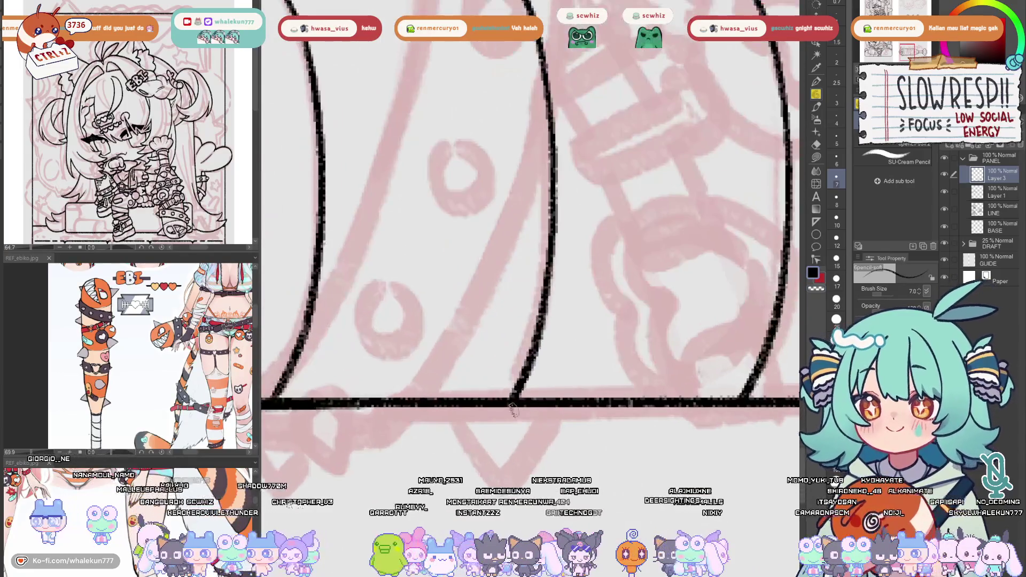
mouse_move(452, 406)
mouse_down()
mouse_move(489, 459)
mouse_move(530, 449)
mouse_move(562, 396)
mouse_up()
scroll(576, 358, down, 3)
Erase the lower middle band curve and ink a closed spike shape on the body
drag(657, 359, 602, 383)
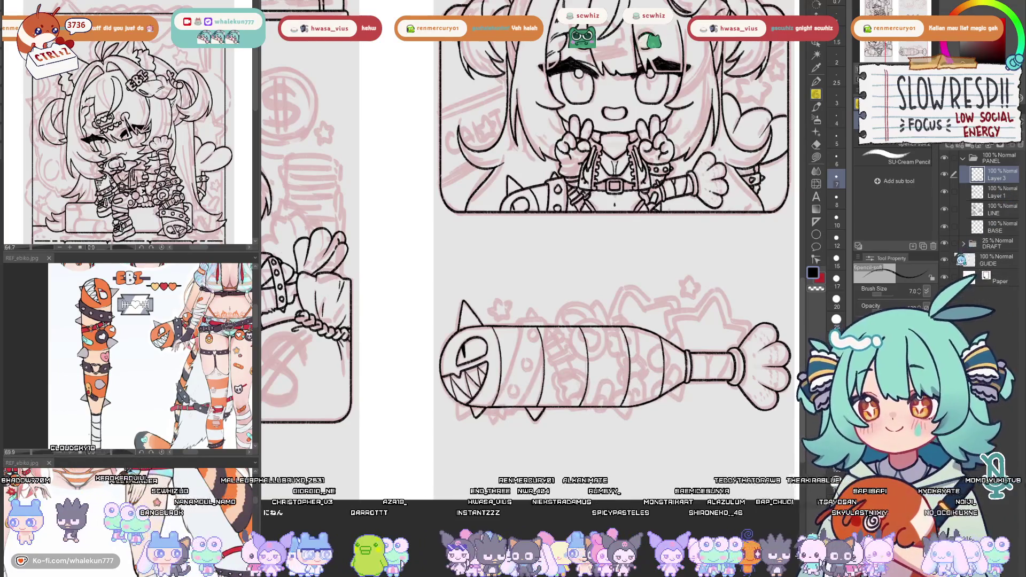
drag(735, 395, 684, 396)
scroll(643, 349, up, 5)
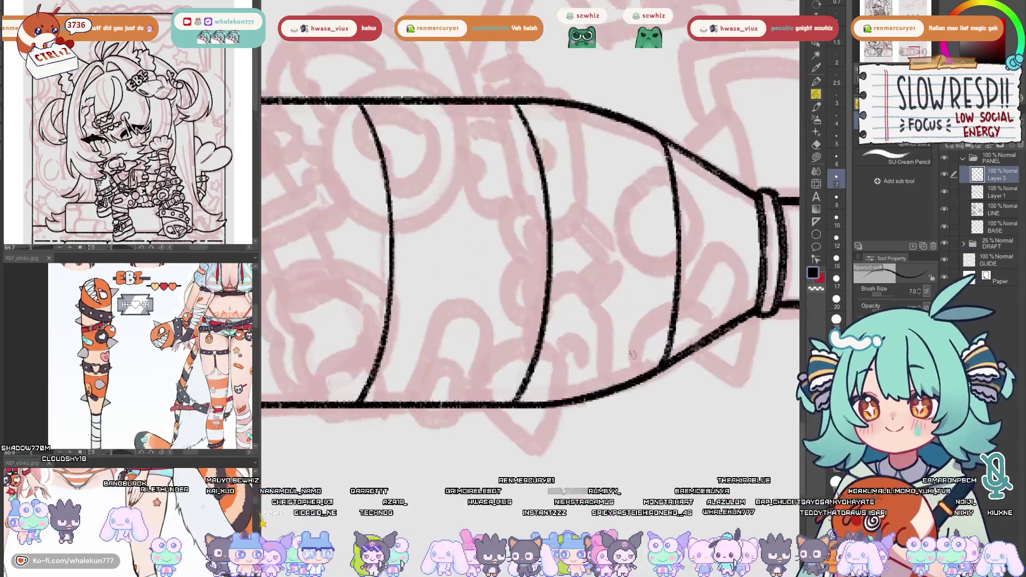
key(e)
mouse_move(537, 344)
mouse_down()
mouse_move(526, 382)
mouse_move(483, 369)
mouse_move(534, 344)
mouse_move(561, 350)
mouse_up()
key(p)
key(ctrl+z)
mouse_move(475, 382)
mouse_down()
mouse_move(493, 358)
mouse_move(557, 362)
mouse_up()
mouse_move(477, 379)
mouse_down()
mouse_move(500, 374)
mouse_move(528, 439)
mouse_up()
key(ctrl+z)
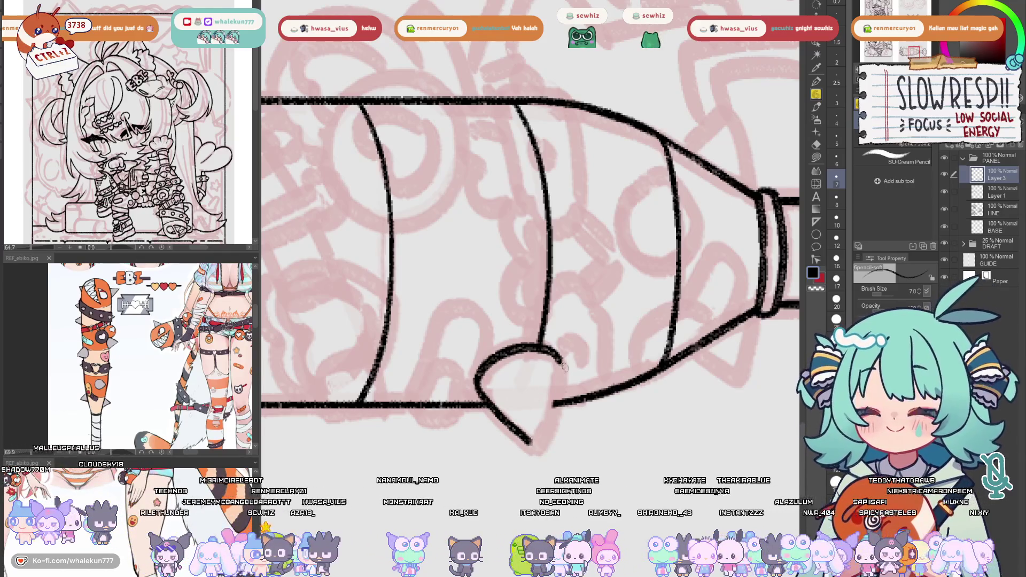
drag(561, 378, 546, 434)
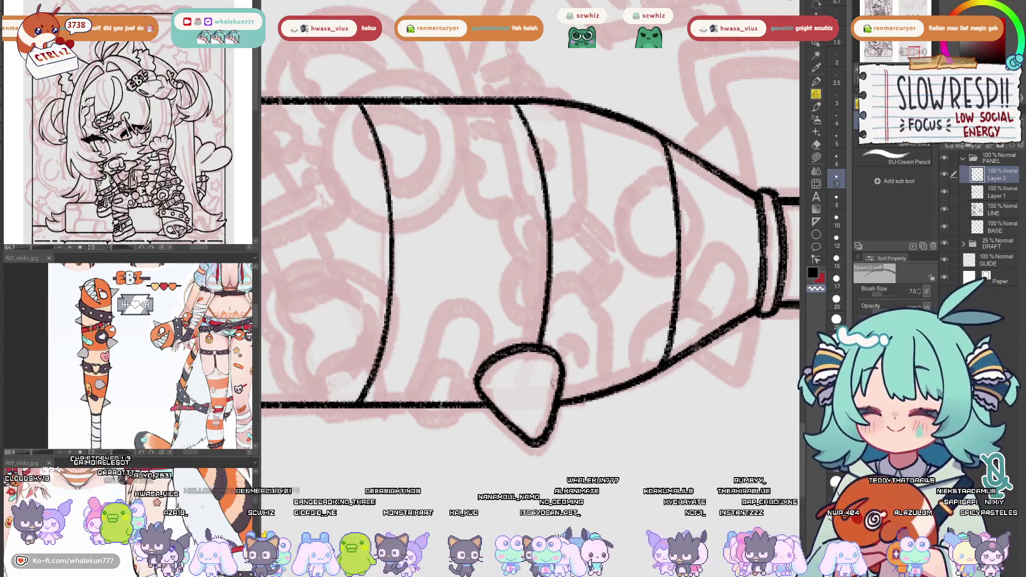
Try a vertical line near the handle ring, then undo it
drag(504, 399, 522, 430)
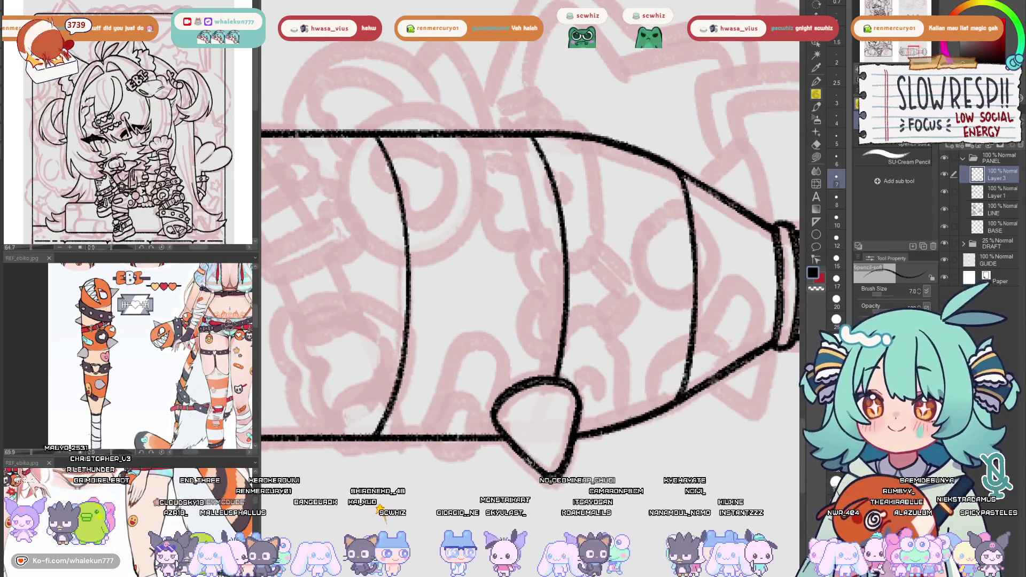
drag(546, 454, 544, 475)
drag(582, 436, 587, 421)
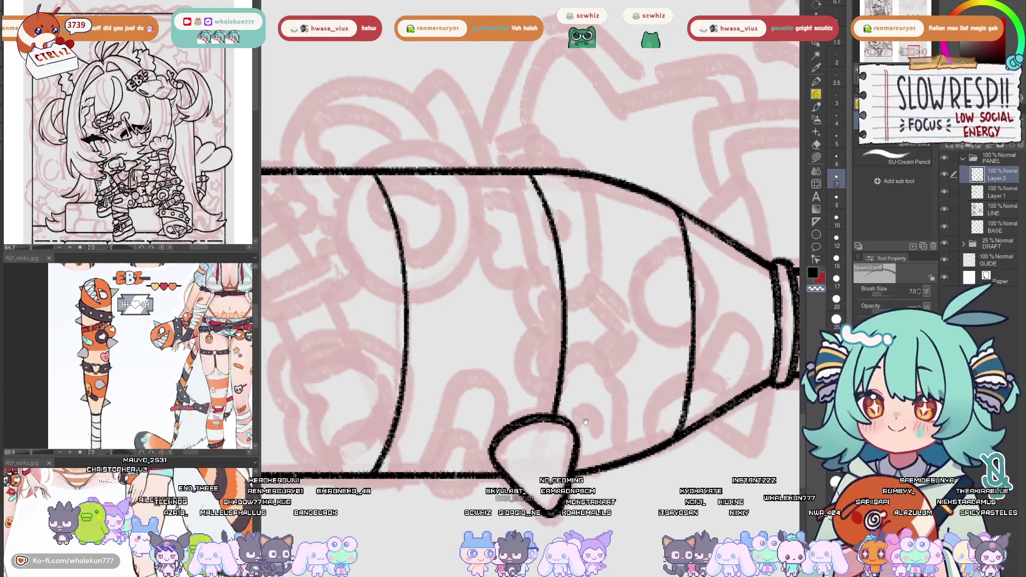
scroll(575, 441, down, 5)
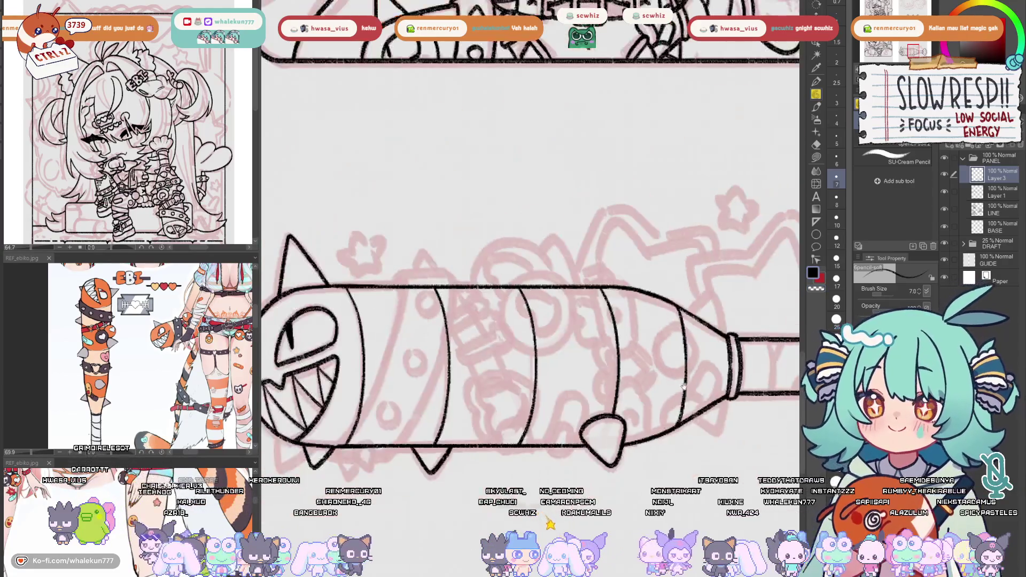
scroll(638, 375, up, 4)
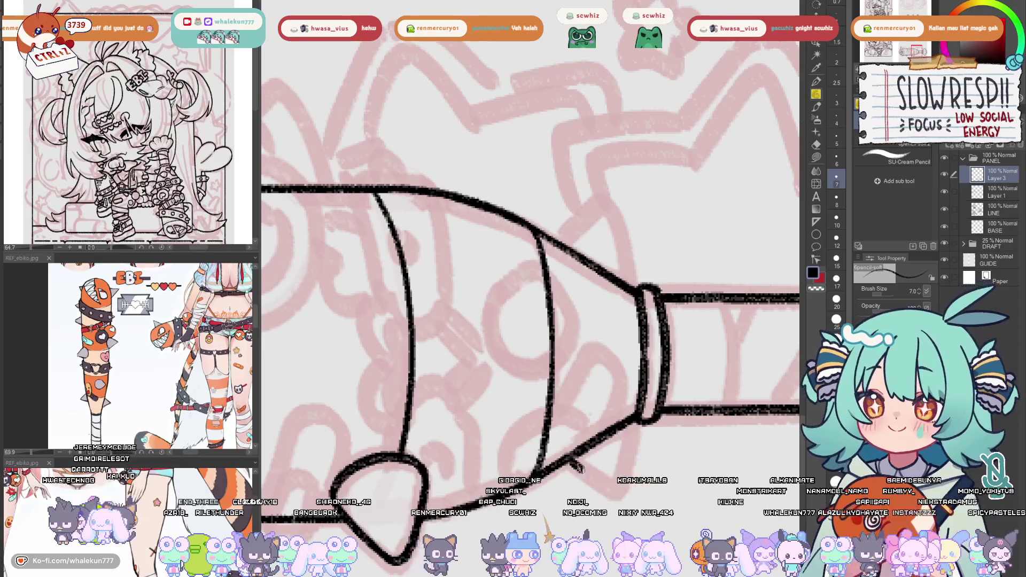
drag(630, 452, 631, 422)
key(ctrl+z)
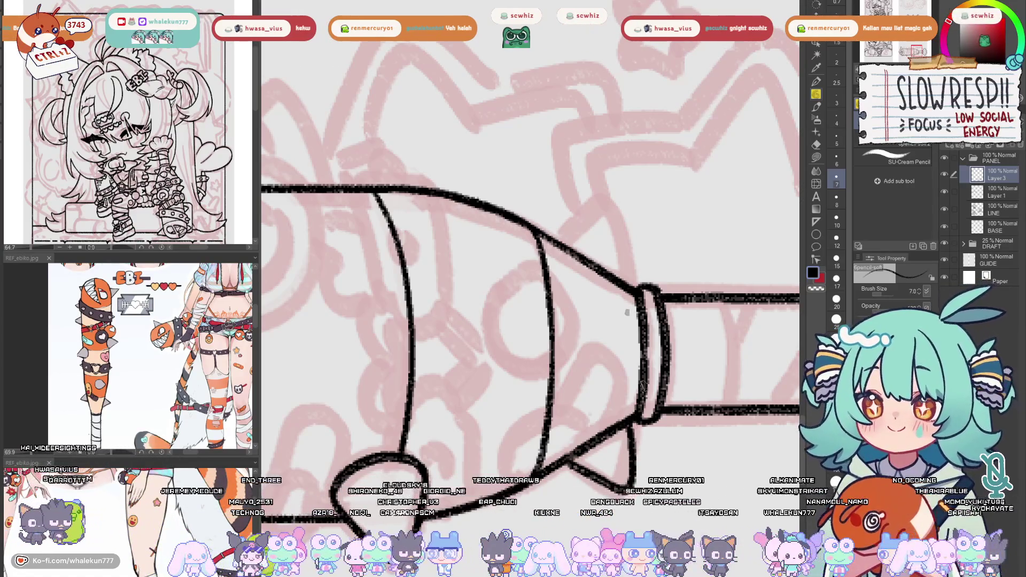
Add another spike along the lower body and extend its tip
scroll(632, 296, down, 2)
scroll(632, 295, up, 2)
mouse_move(545, 369)
mouse_down()
mouse_move(600, 339)
mouse_move(617, 412)
mouse_move(529, 350)
mouse_up()
drag(625, 359, 641, 470)
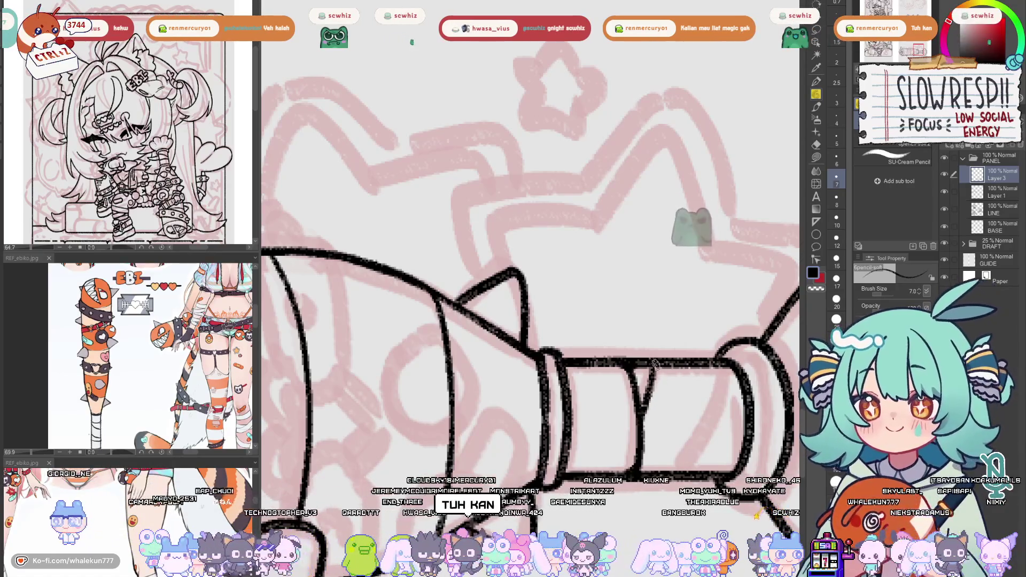
Draw a short inner line inside the handle cylinder's right rim
drag(721, 366, 696, 462)
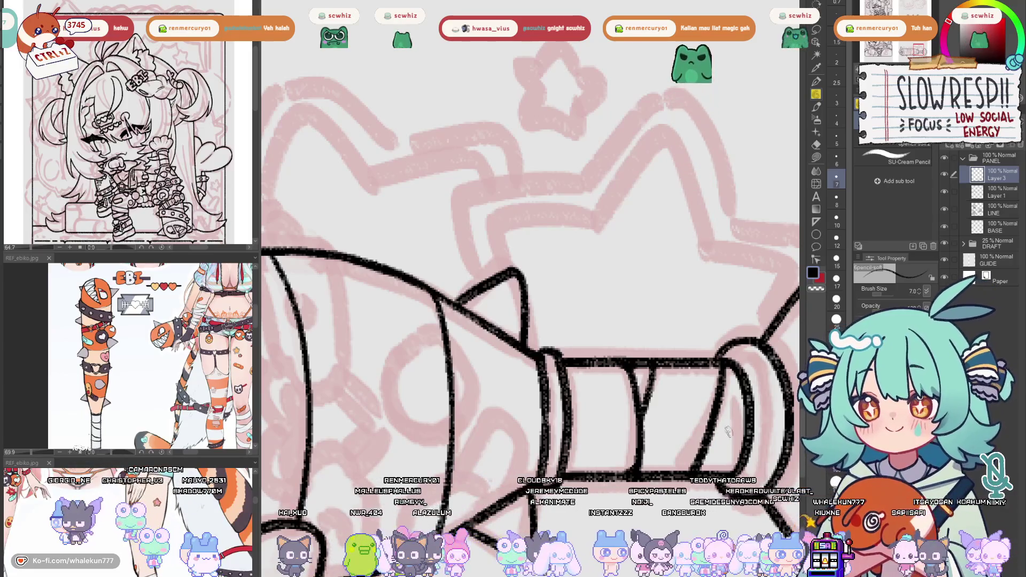
drag(725, 377, 744, 438)
key(ctrl+z)
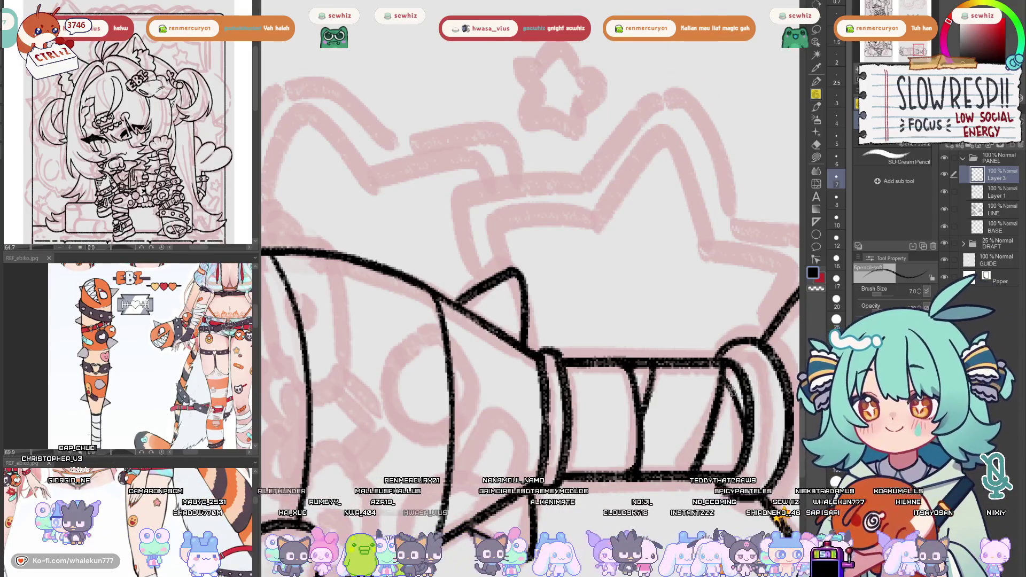
drag(723, 377, 690, 374)
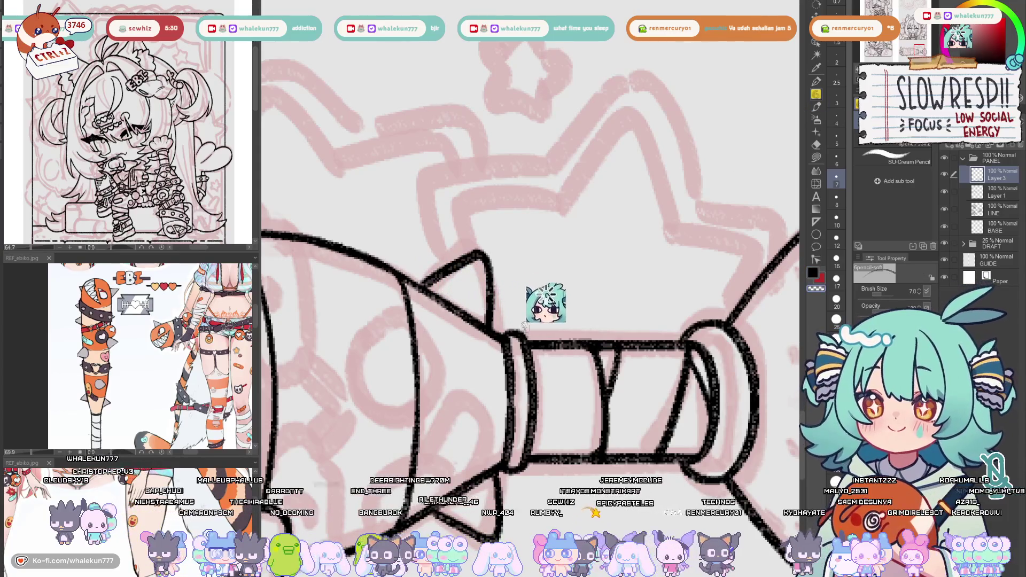
Toggle the black line-art layer off and on to compare it with the pink sketch
scroll(564, 362, down, 3)
scroll(564, 361, up, 2)
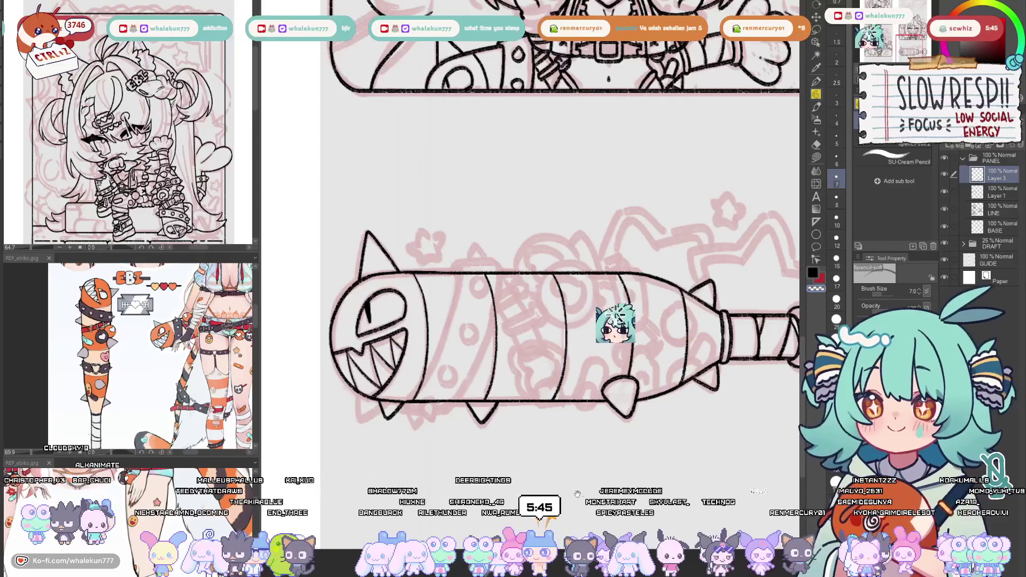
scroll(510, 432, down, 1)
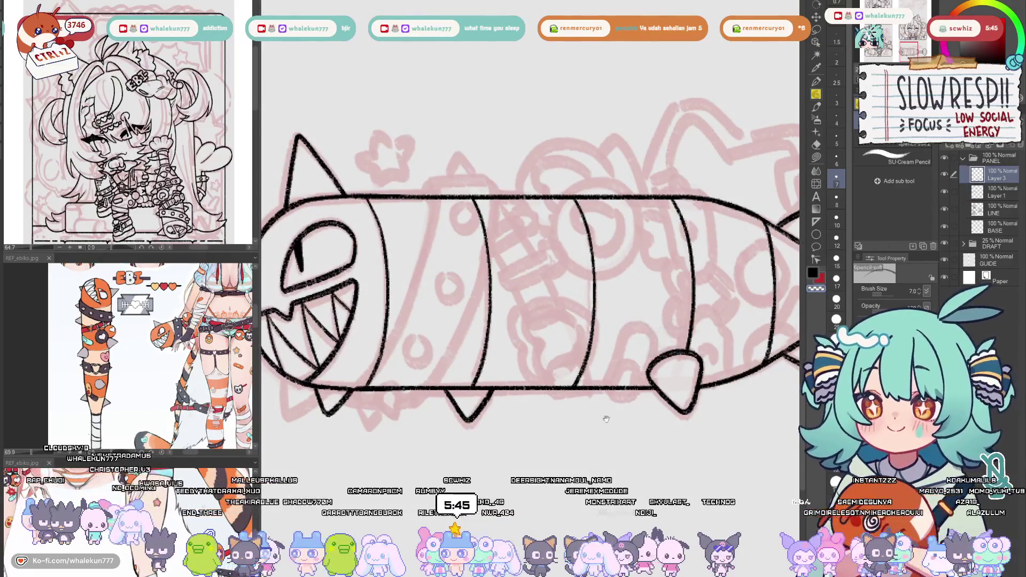
scroll(529, 415, up, 1)
click(945, 174)
click(944, 174)
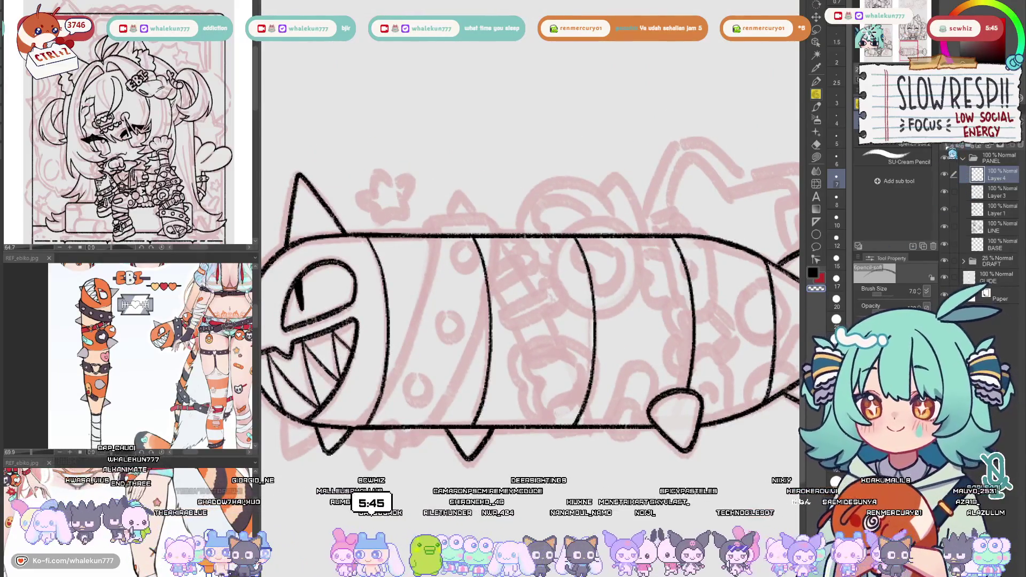
Try drawing the curved front-edge line down the cylinder behind the shark head
drag(589, 341, 694, 331)
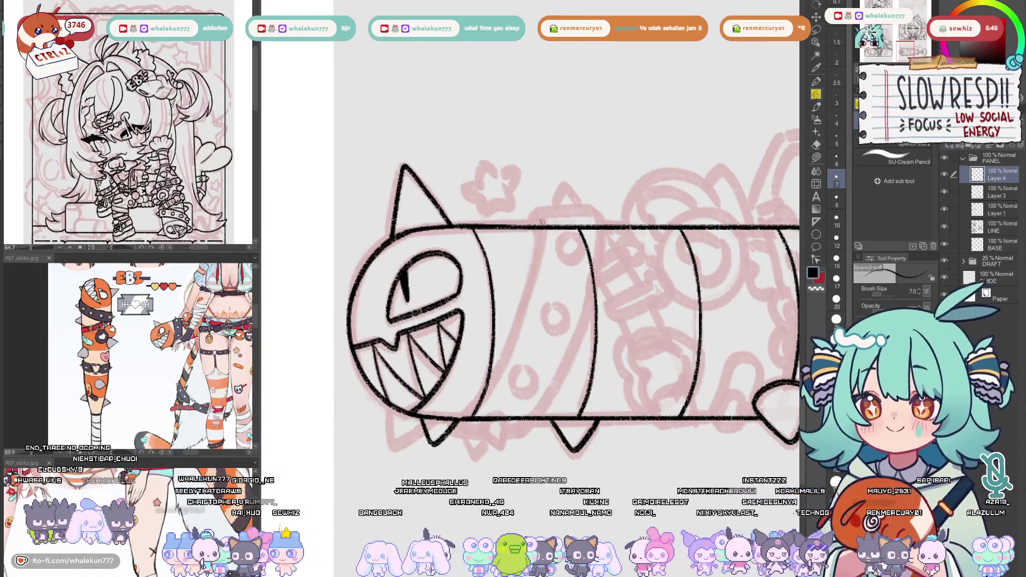
drag(541, 224, 506, 356)
key(ctrl+z)
drag(544, 224, 475, 416)
key(ctrl+z)
drag(544, 221, 459, 424)
key(ctrl+z)
key(ctrl+z)
mouse_move(542, 219)
mouse_down()
mouse_move(484, 385)
mouse_move(457, 428)
mouse_up()
key(ctrl+z)
Keep redrawing the front-edge curve top to bottom, then mirror the canvas to check proportions
drag(528, 285, 462, 423)
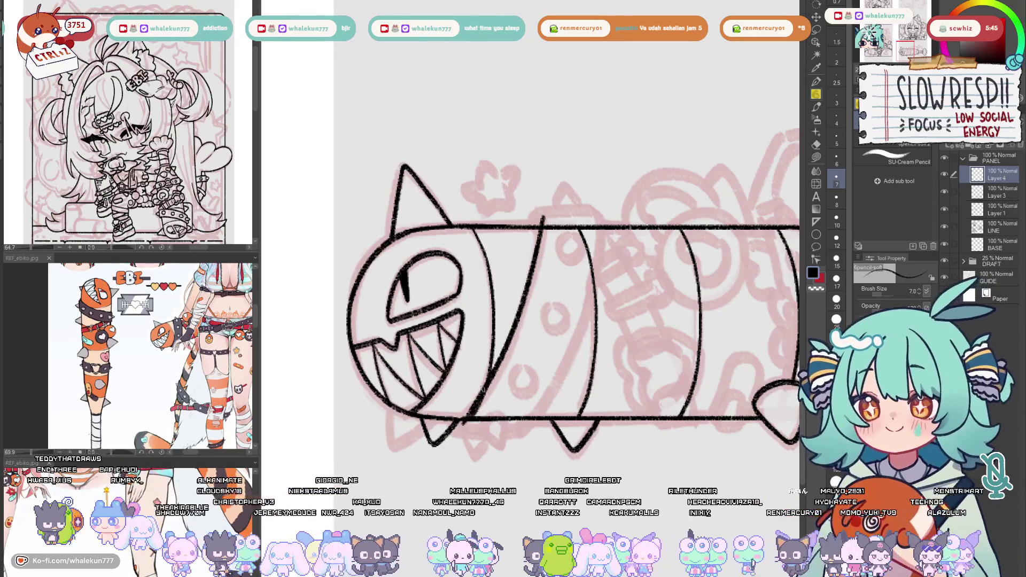
key(ctrl+z)
drag(541, 215, 456, 423)
key(ctrl+z)
key(ctrl+z)
drag(542, 217, 459, 418)
key(ctrl+z)
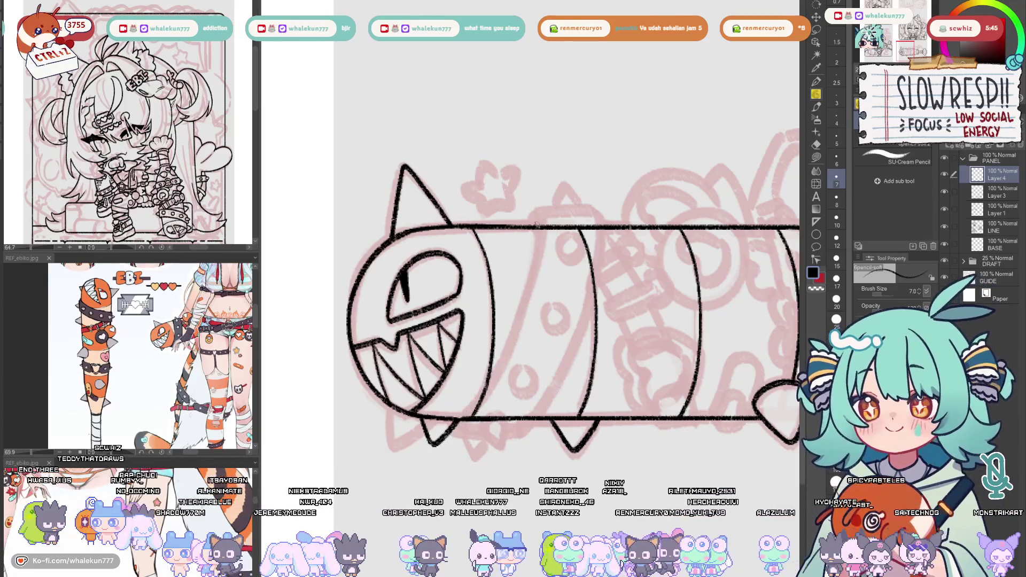
drag(541, 215, 454, 422)
key(ctrl+z)
mouse_move(541, 216)
mouse_down()
mouse_move(499, 361)
mouse_move(457, 421)
mouse_move(541, 246)
mouse_move(458, 420)
mouse_up()
key(ctrl+z)
key(ctrl+z)
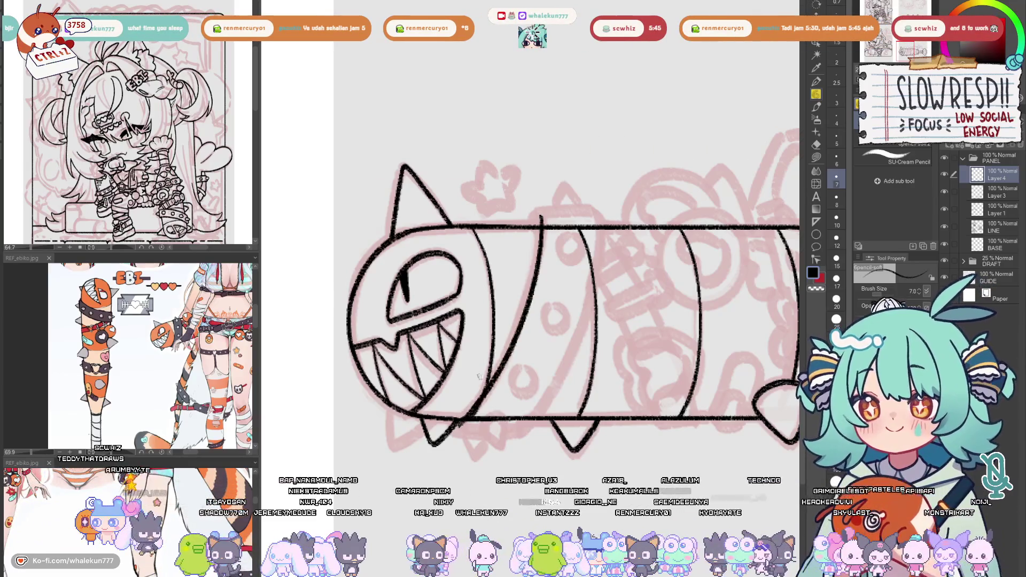
key(h)
key(h)
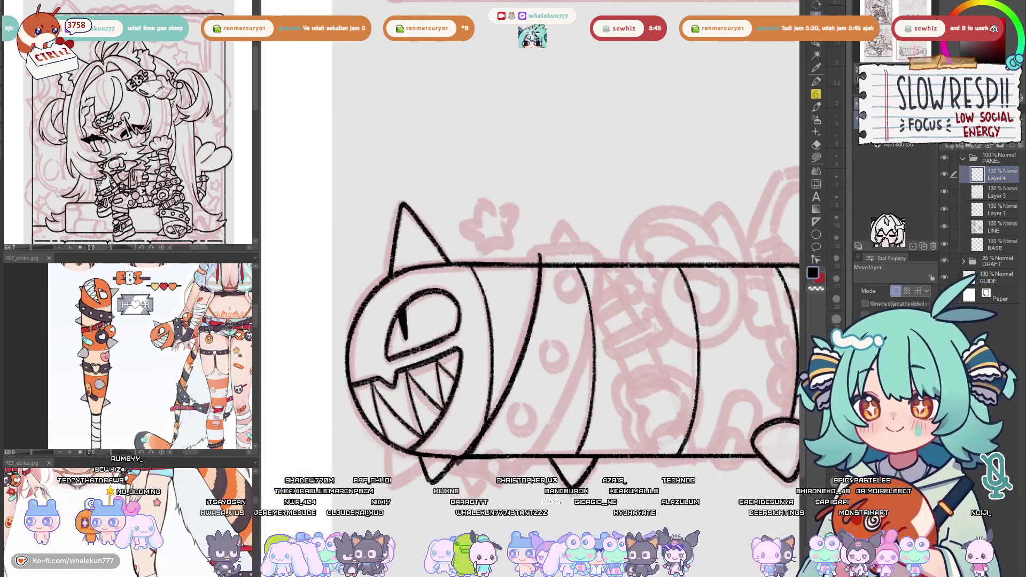
key(h)
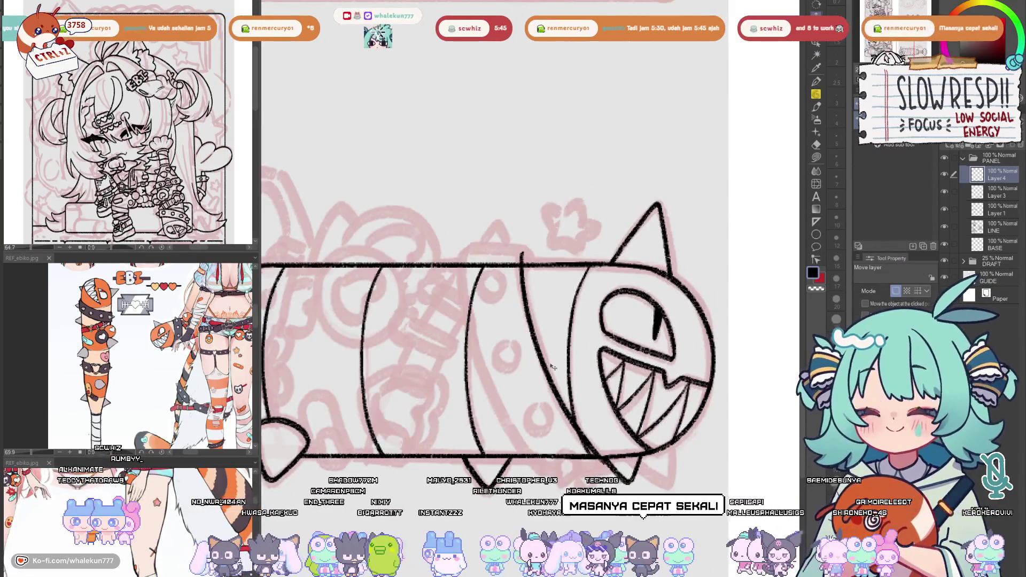
Duplicate the curved band layer and shift the copy left as a second band
key(ctrl+j)
drag(553, 366, 504, 372)
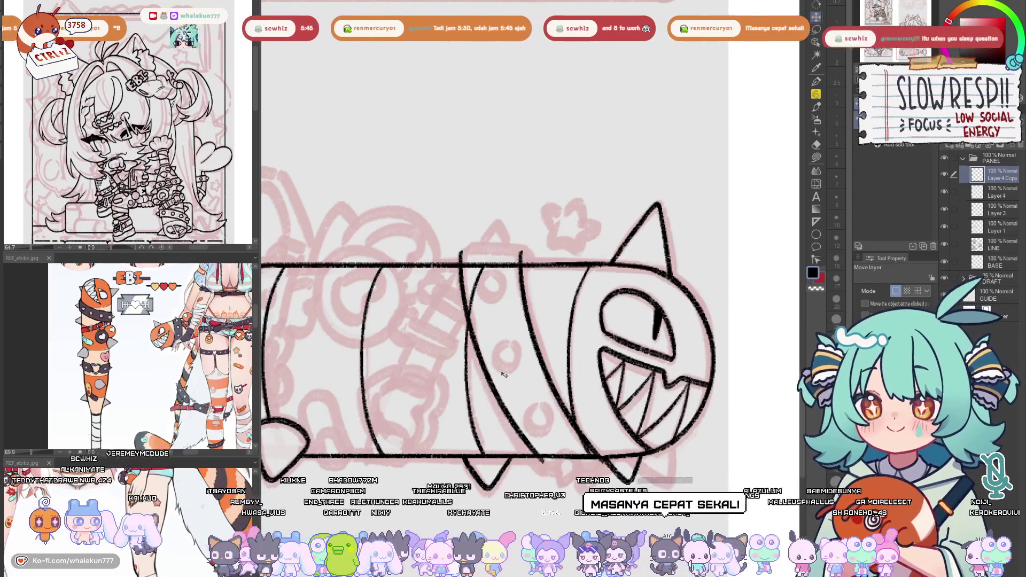
key(h)
Extend the mallet's bottom outline with the SU-Cream Pencil
key(p)
scroll(470, 384, up, 3)
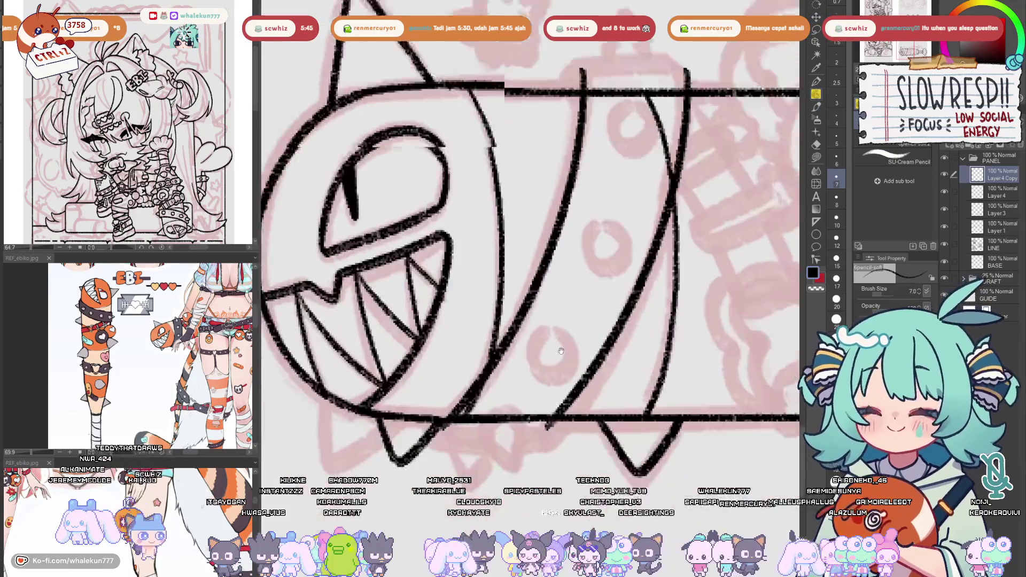
mouse_move(470, 384)
mouse_down()
mouse_move(582, 376)
mouse_move(472, 379)
mouse_move(563, 377)
mouse_move(596, 357)
mouse_up()
key(ctrl+z)
key(ctrl+z)
mouse_move(465, 381)
mouse_down()
mouse_move(545, 383)
mouse_move(598, 350)
mouse_move(568, 391)
mouse_move(588, 359)
mouse_up()
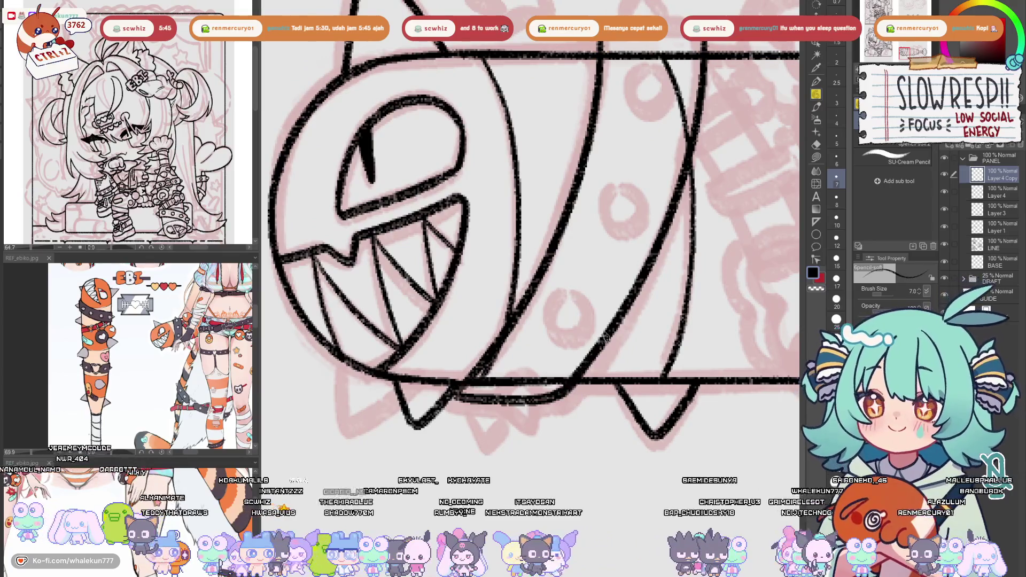
key(h)
key(h)
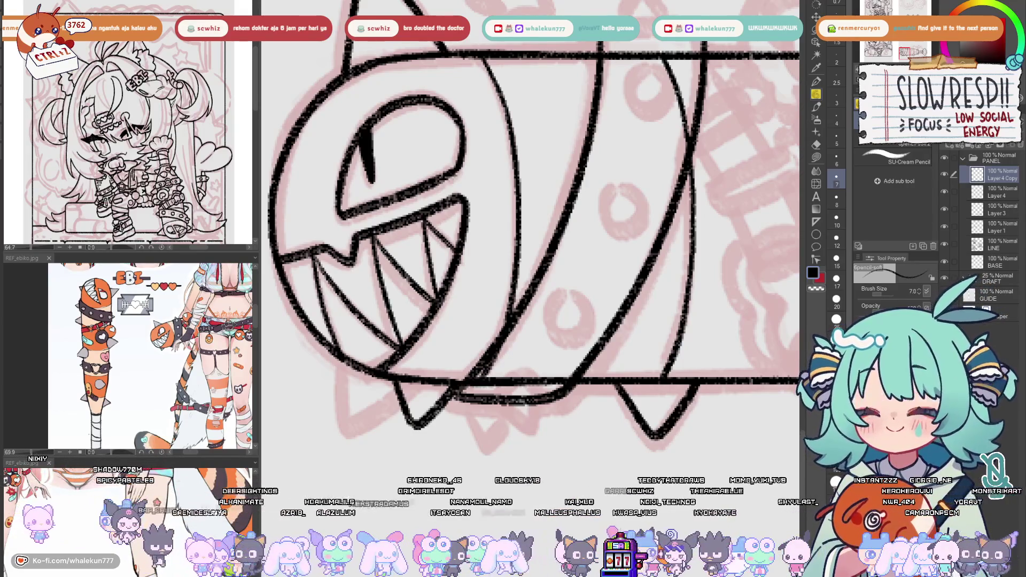
With the eraser on Layer 3, erase the old outline overlapping the new band
scroll(621, 371, down, 2)
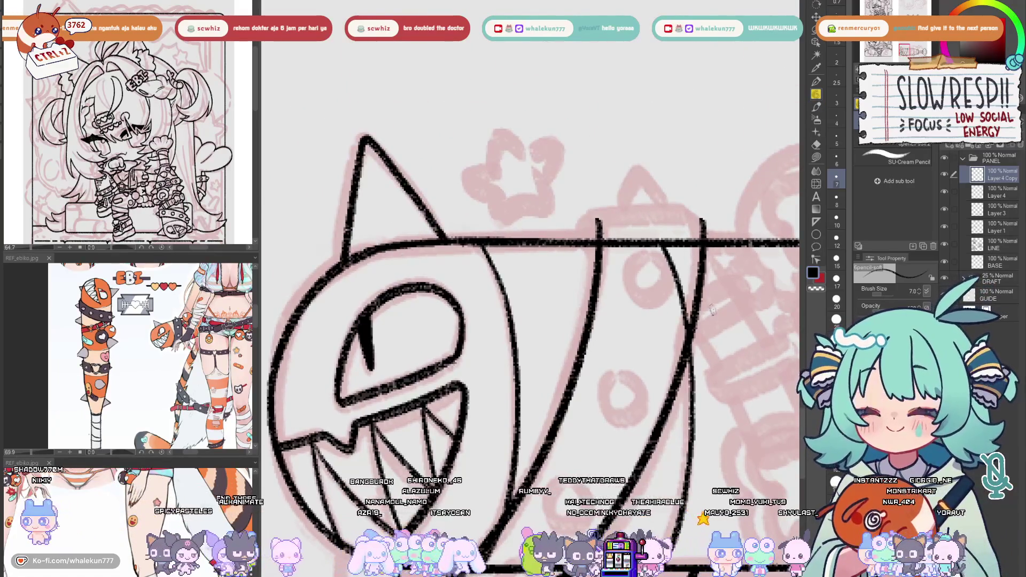
scroll(620, 370, down, 2)
scroll(621, 369, up, 2)
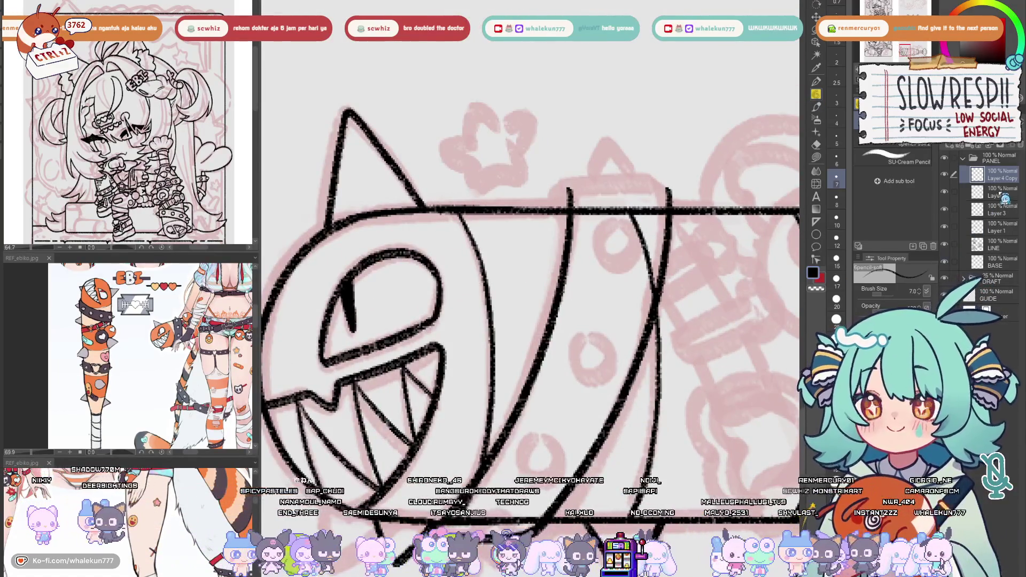
key(e)
alt+click(944, 209)
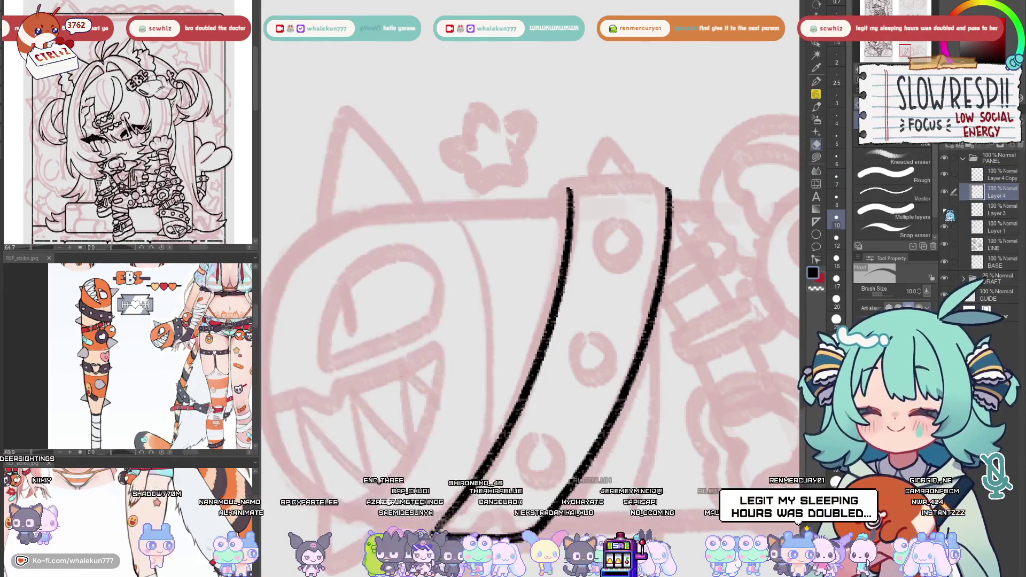
alt+click(944, 210)
click(1000, 209)
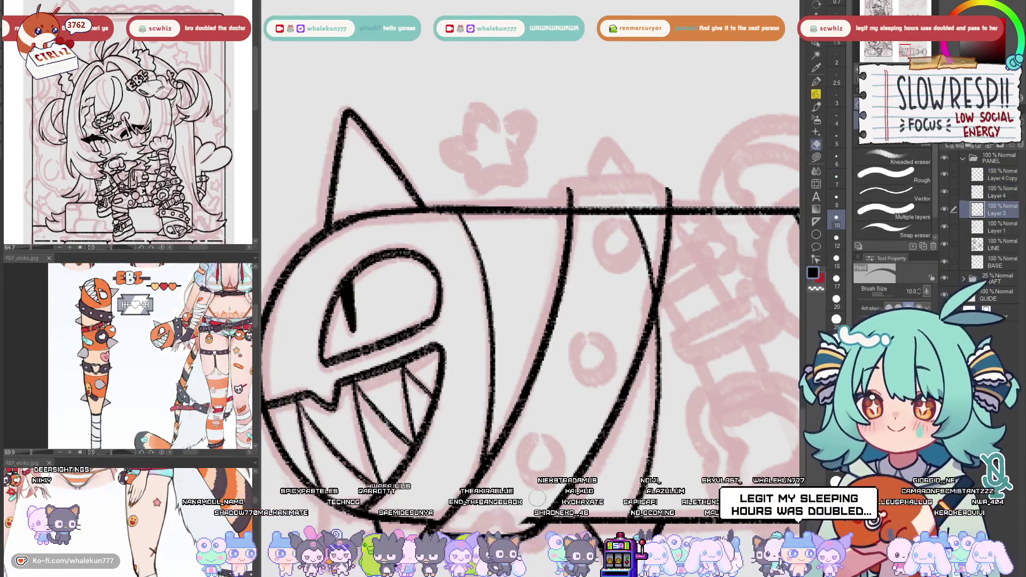
scroll(571, 318, up, 2)
mouse_move(571, 318)
mouse_down()
mouse_move(634, 309)
mouse_move(624, 398)
mouse_move(629, 390)
mouse_up()
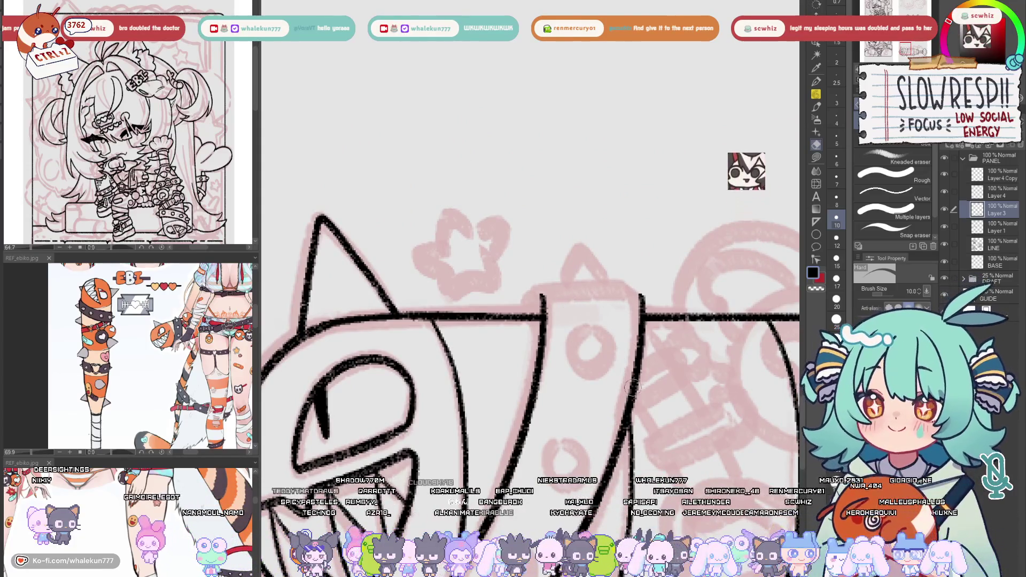
scroll(631, 388, down, 2)
Check the mirrored view, set eraser size 17, and merge Layer 4 Copy down into Layer 4
click(997, 193)
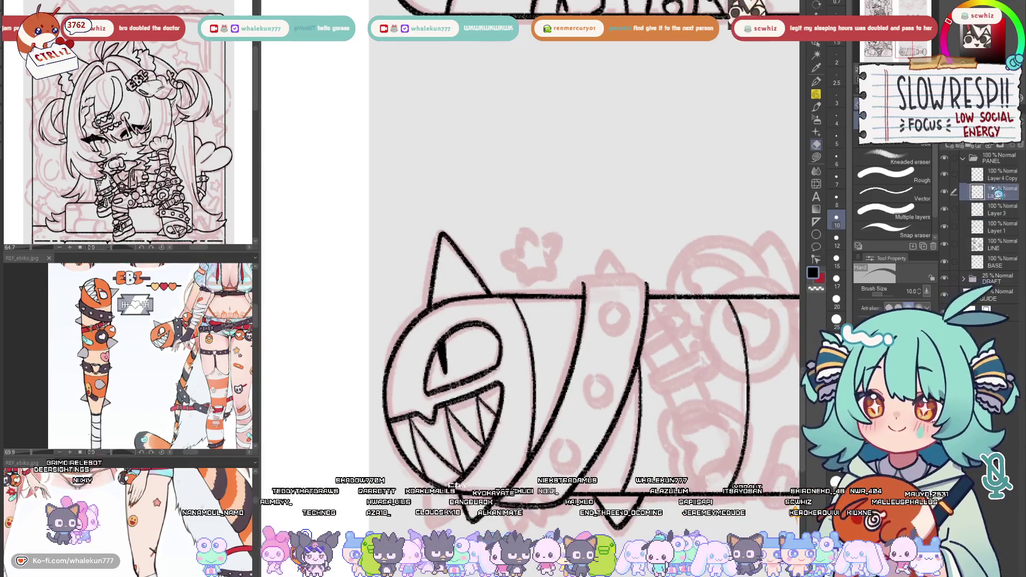
click(816, 94)
key(h)
key(h)
scroll(770, 109, down, 1)
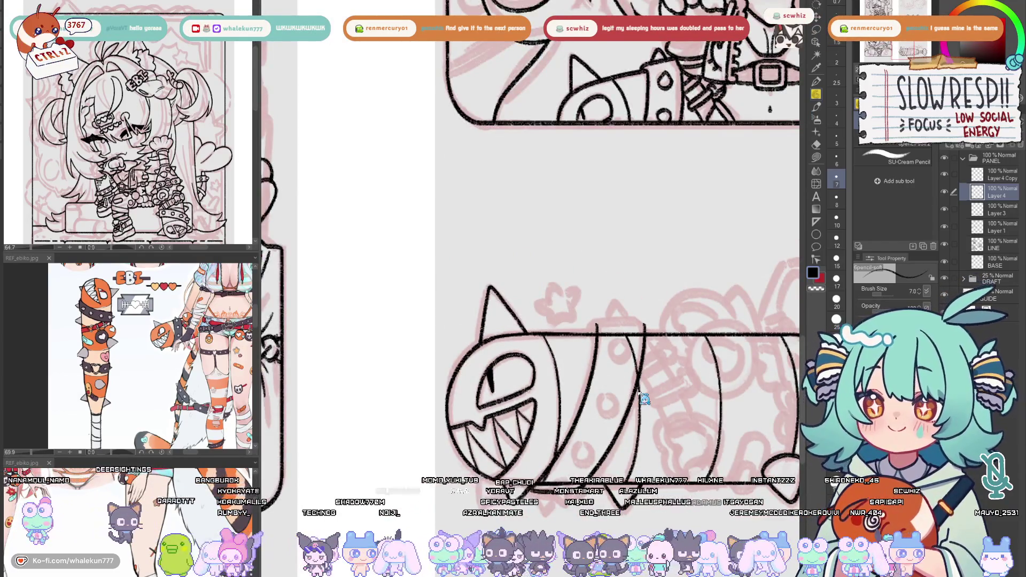
key(h)
key(h)
key(e)
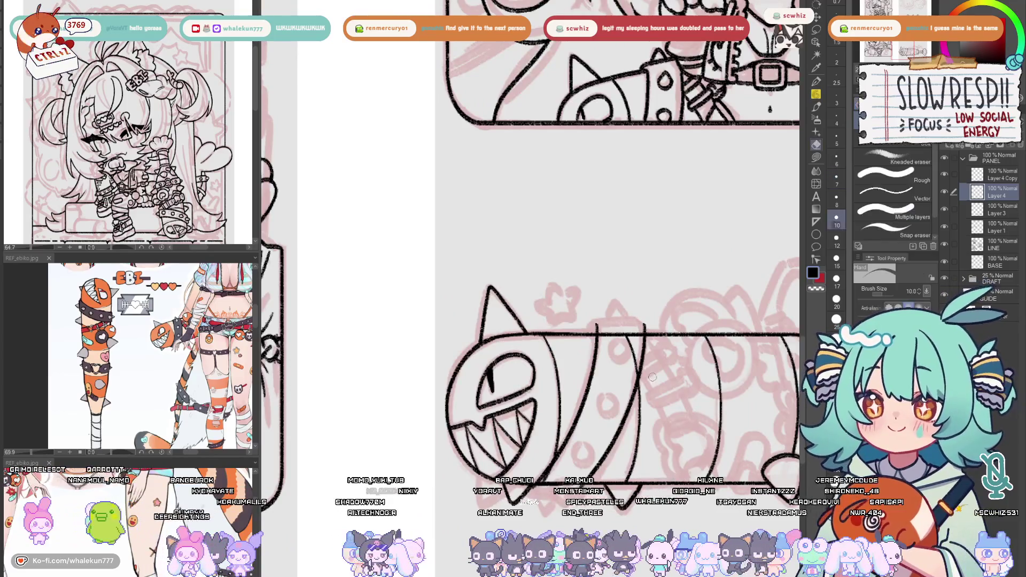
key(bracketright)
key(bracketright)
key(bracketright)
click(1010, 177)
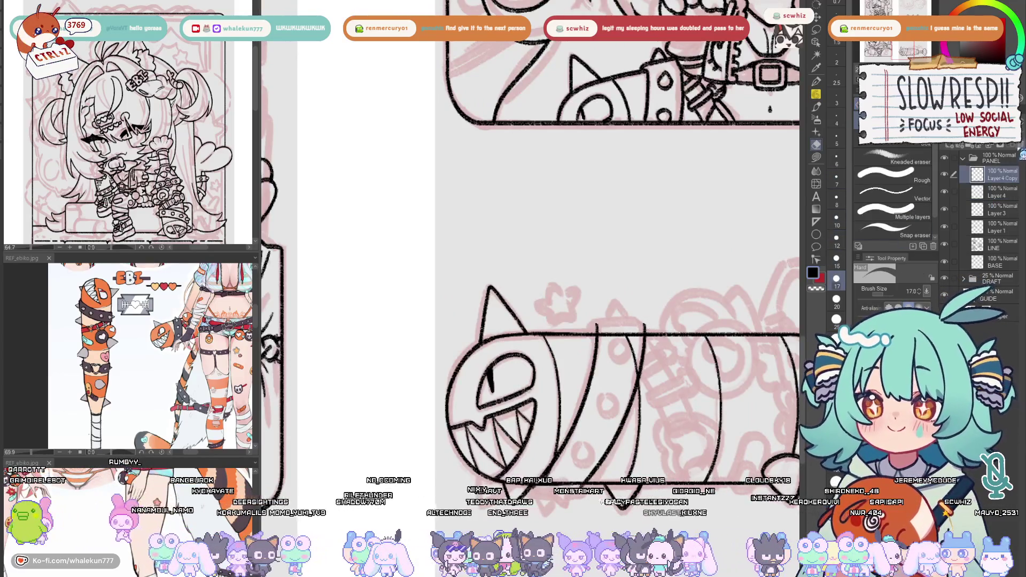
key(ctrl+e)
With the inking pencil, redraw the band's lines under and along the horizontal bar
key(h)
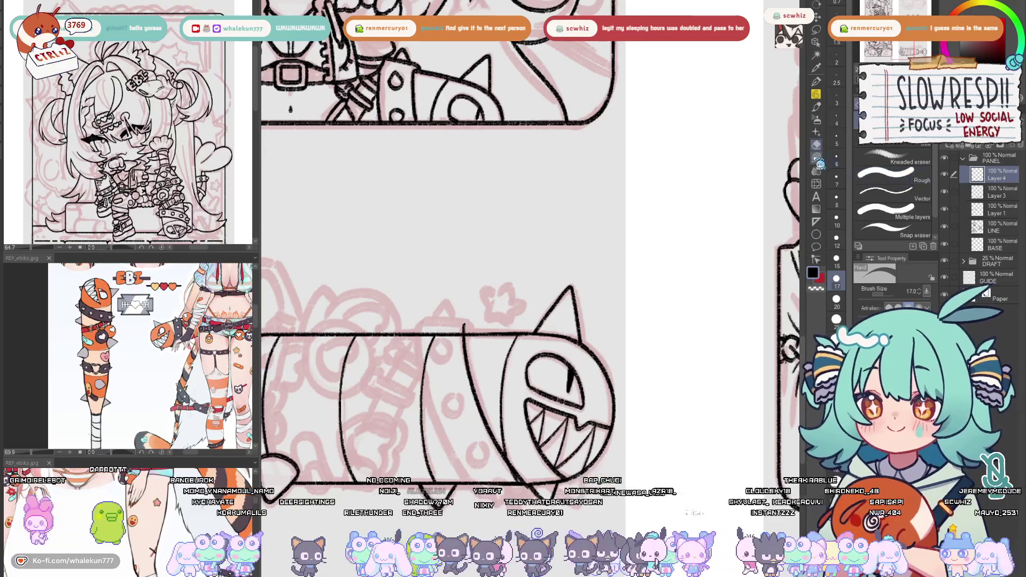
key(h)
key(p)
scroll(638, 357, up, 4)
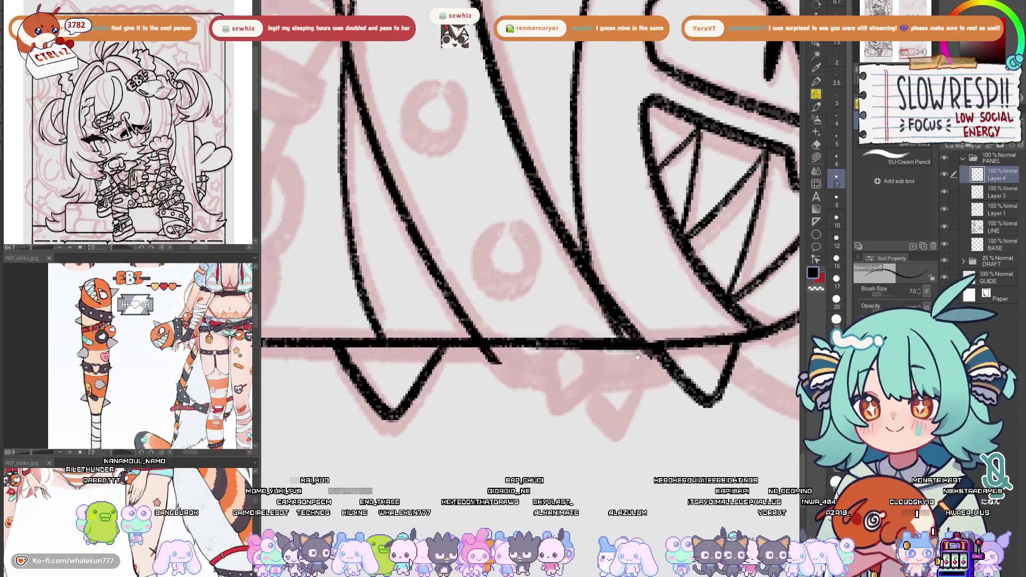
mouse_move(482, 347)
mouse_down()
mouse_move(506, 364)
mouse_move(656, 364)
mouse_up()
key(ctrl+z)
key(ctrl+z)
mouse_move(484, 347)
mouse_down()
mouse_move(595, 367)
mouse_move(663, 366)
mouse_up()
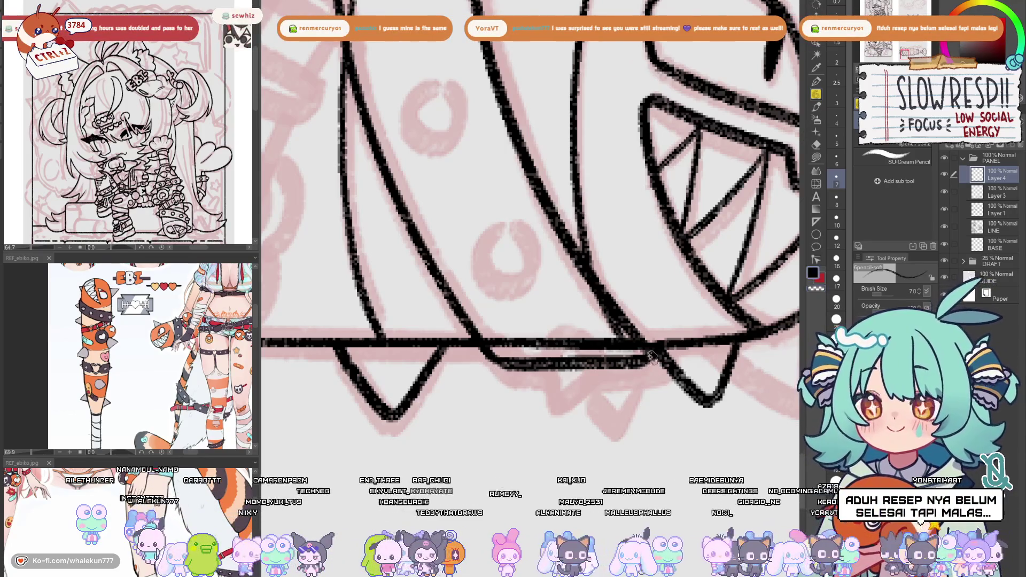
scroll(651, 358, down, 3)
scroll(573, 271, up, 3)
key(ctrl+z)
mouse_move(556, 295)
mouse_down()
mouse_move(609, 281)
mouse_move(695, 283)
mouse_up()
key(ctrl+z)
drag(558, 283, 705, 286)
Ink a spike rising from the bar and a teardrop stud on the band
key(h)
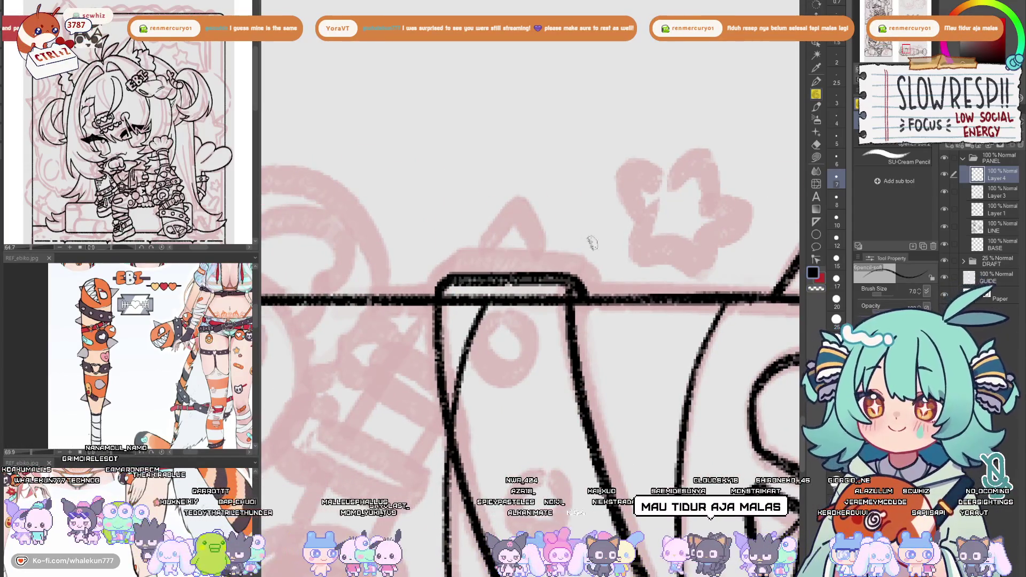
scroll(587, 241, down, 5)
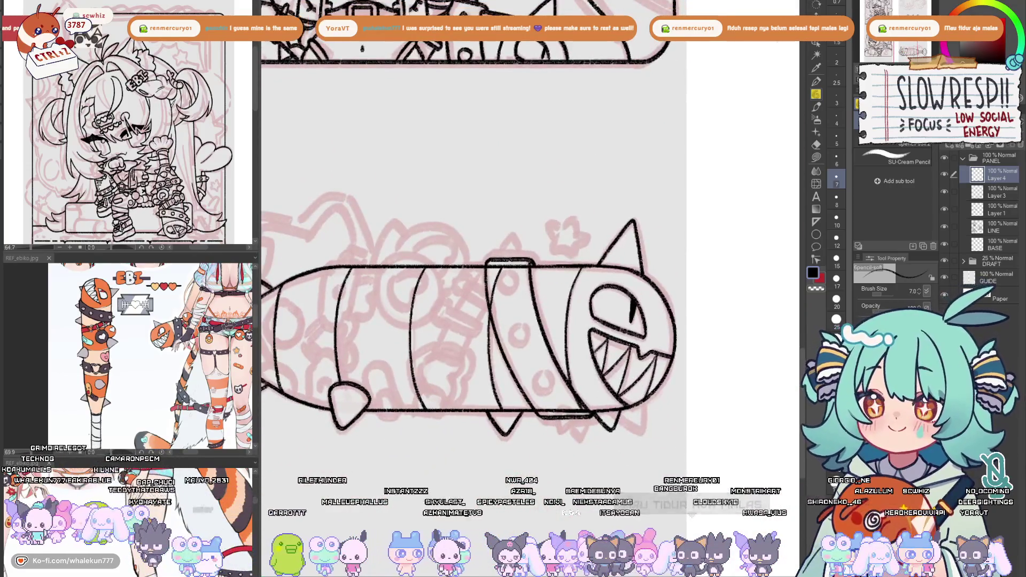
scroll(567, 333, up, 5)
mouse_move(512, 371)
mouse_down()
mouse_move(548, 327)
mouse_move(591, 355)
mouse_move(601, 382)
mouse_move(558, 315)
mouse_move(598, 386)
mouse_up()
key(ctrl+z)
key(ctrl+z)
key(ctrl+z)
mouse_move(511, 371)
mouse_down()
mouse_move(556, 317)
mouse_move(591, 378)
mouse_up()
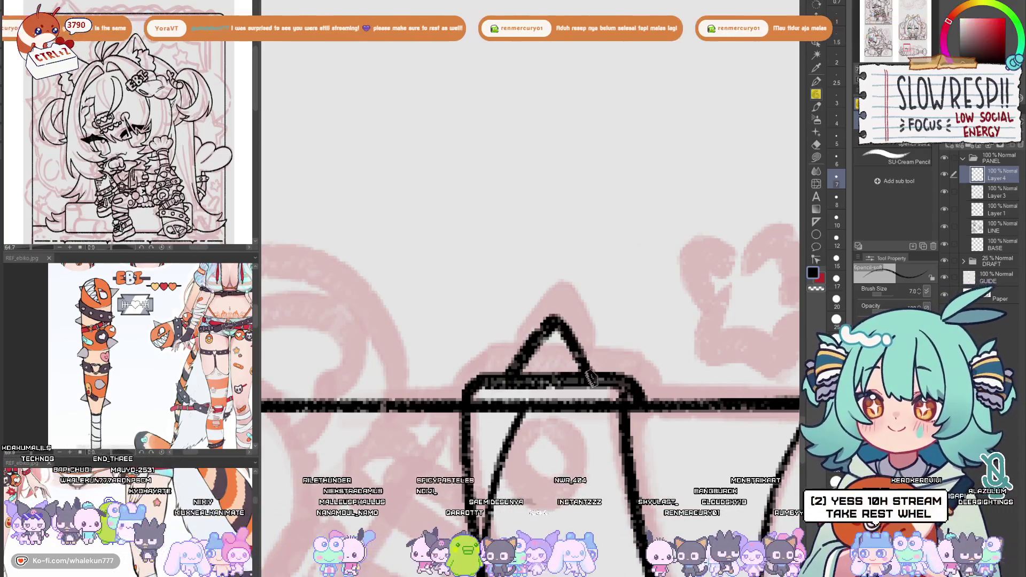
drag(560, 483, 587, 327)
drag(546, 366, 607, 381)
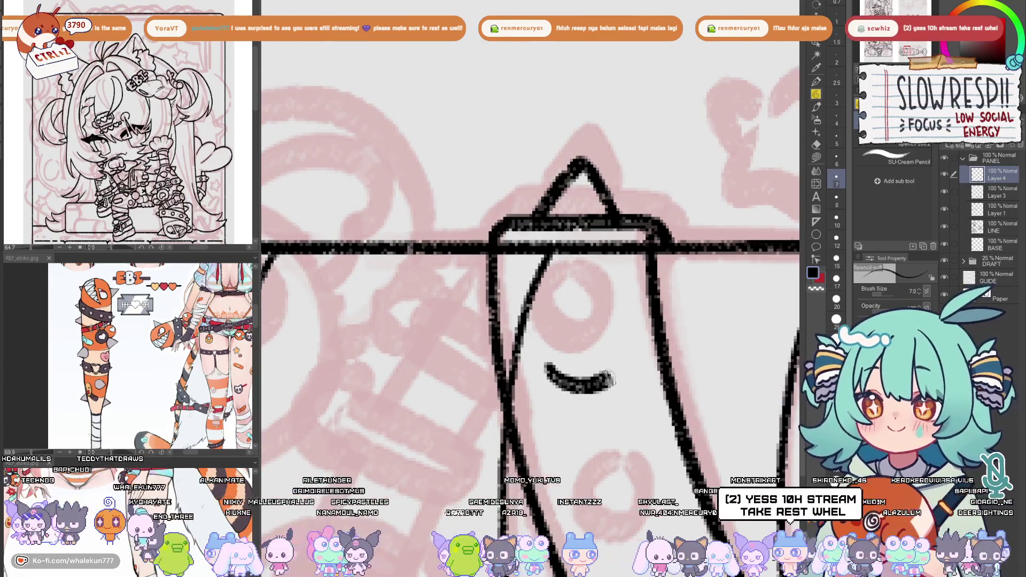
key(ctrl+z)
mouse_move(545, 366)
mouse_down()
mouse_move(607, 381)
mouse_move(623, 366)
mouse_move(568, 309)
mouse_move(616, 366)
mouse_up()
key(ctrl+z)
key(ctrl+z)
mouse_move(540, 372)
mouse_down()
mouse_move(585, 300)
mouse_move(615, 359)
mouse_move(588, 365)
mouse_up()
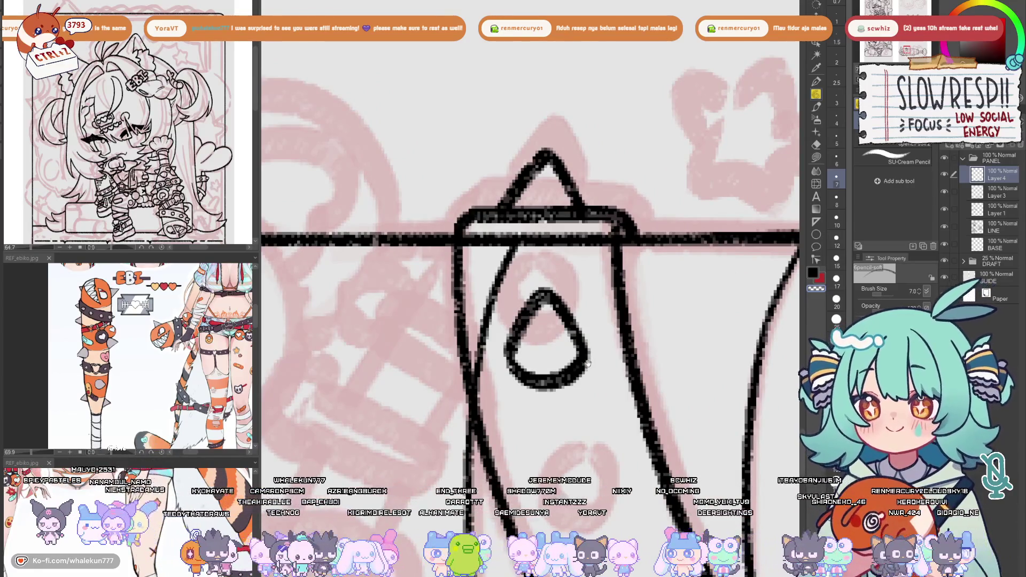
Add a circle stud below the teardrop and the curved edge of the lower stud
drag(587, 365, 599, 317)
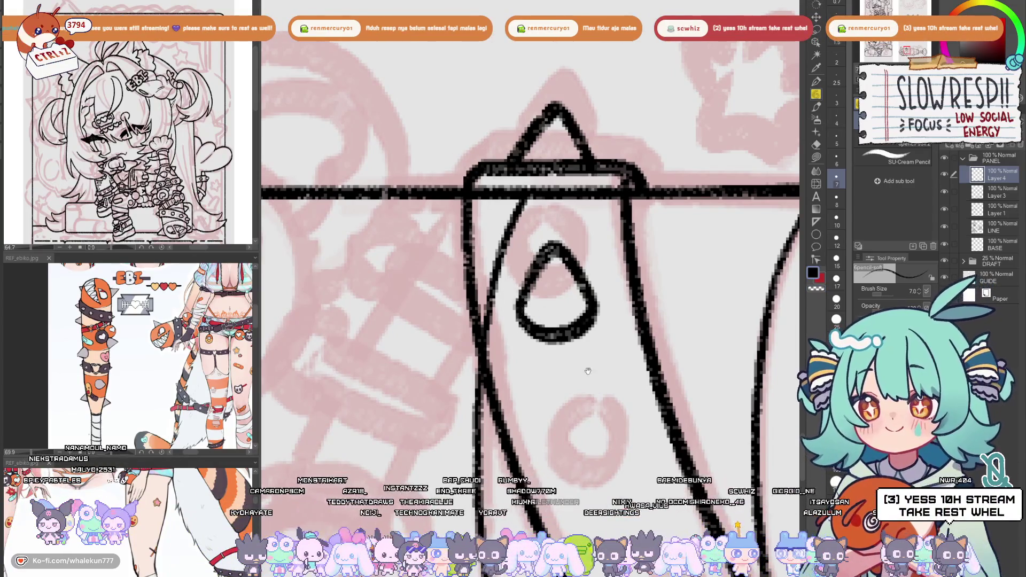
scroll(588, 369, down, 2)
mouse_move(606, 395)
mouse_down()
mouse_move(591, 470)
mouse_move(604, 398)
mouse_up()
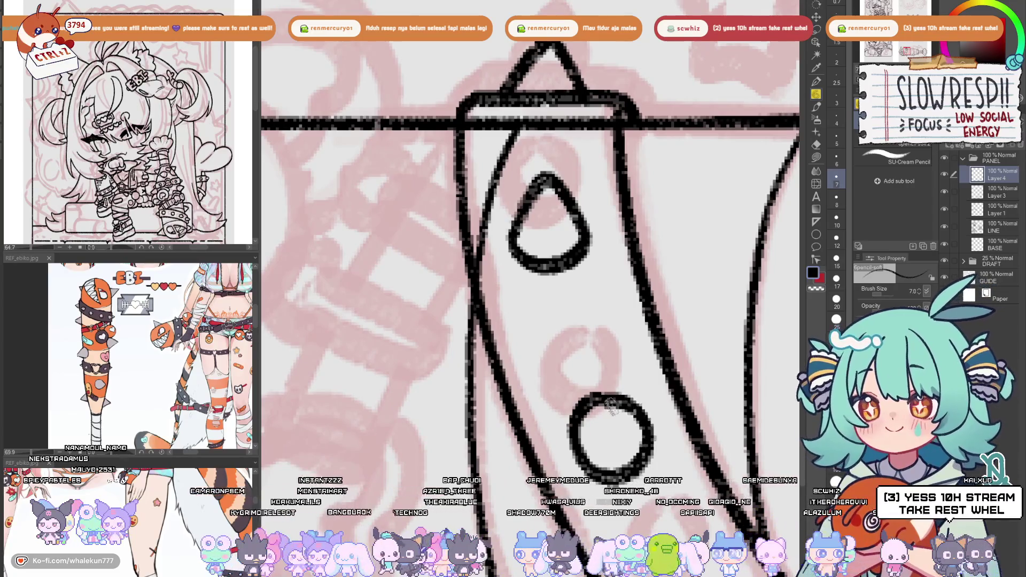
scroll(604, 321, down, 2)
key(ctrl+z)
key(ctrl+z)
mouse_move(558, 291)
mouse_down()
mouse_move(551, 374)
mouse_move(553, 289)
mouse_move(533, 340)
mouse_move(556, 293)
mouse_move(543, 295)
mouse_move(558, 334)
mouse_move(546, 296)
mouse_move(593, 350)
mouse_move(550, 292)
mouse_up()
key(ctrl+z)
key(ctrl+z)
key(ctrl+z)
key(ctrl+z)
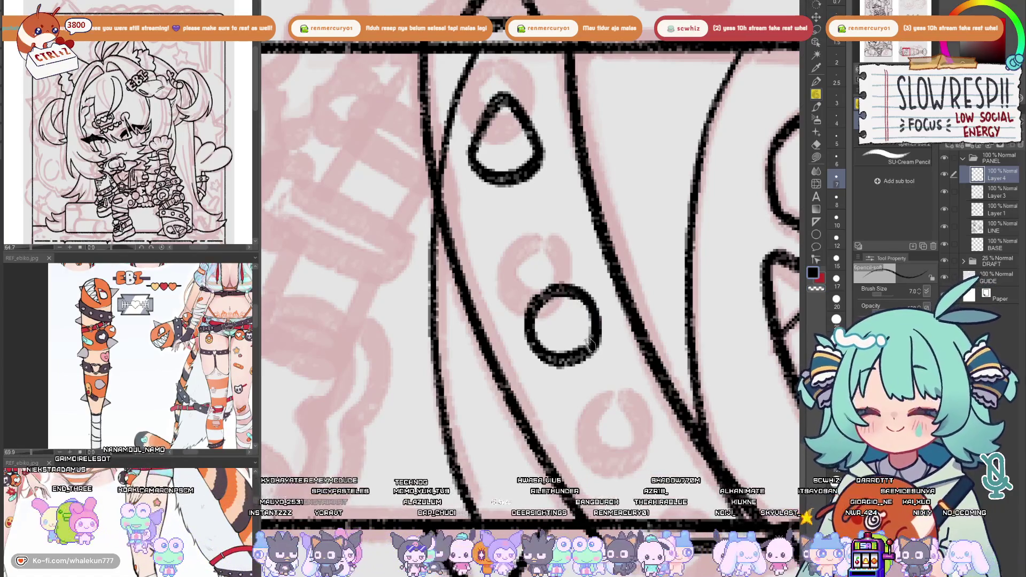
key(ctrl+z)
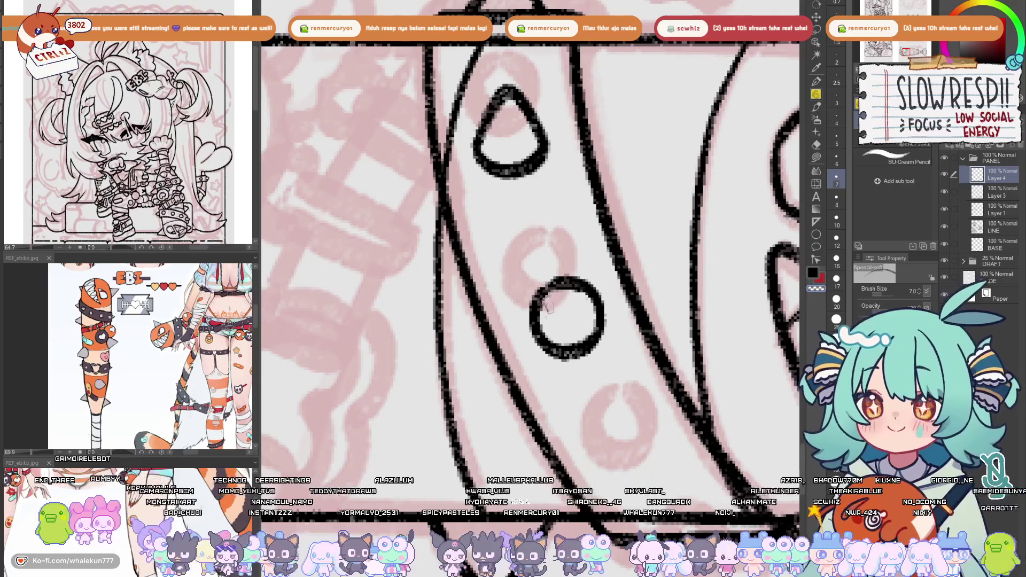
scroll(598, 307, down, 2)
mouse_move(620, 368)
mouse_down()
mouse_move(576, 386)
mouse_move(596, 326)
mouse_up()
key(ctrl+z)
key(ctrl+z)
drag(541, 350, 592, 323)
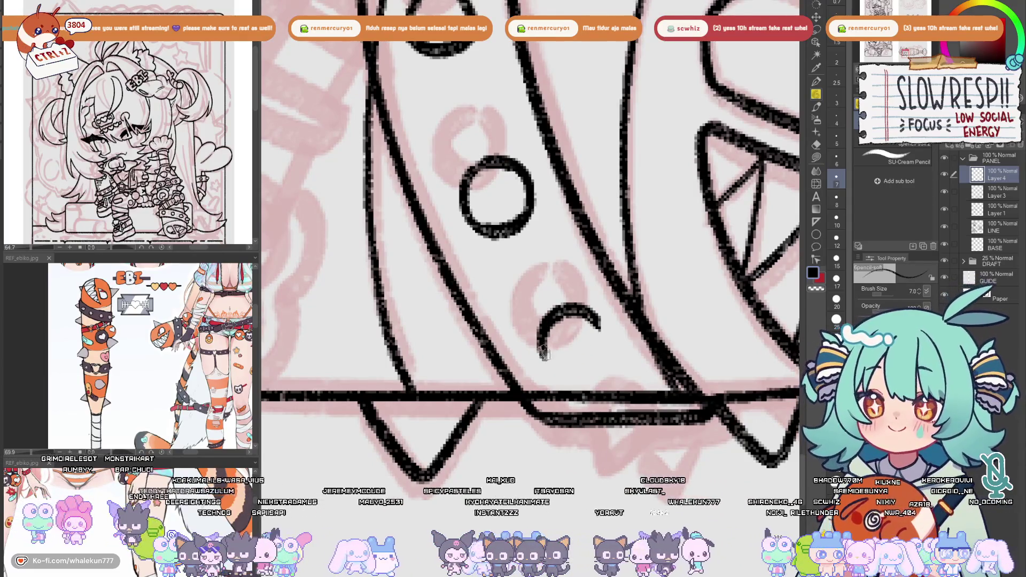
drag(642, 379, 624, 368)
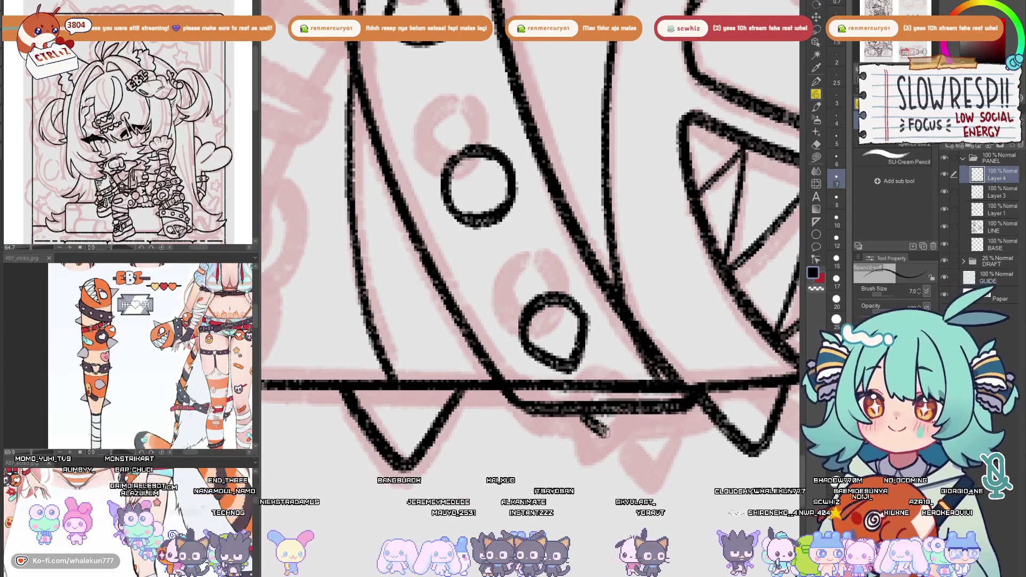
scroll(647, 364, down, 4)
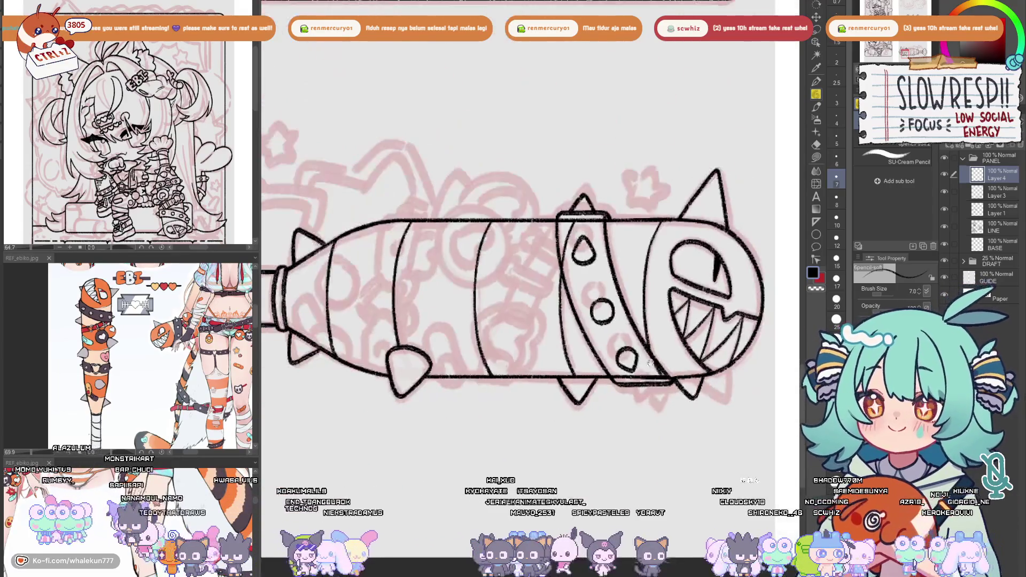
Touch up the tooth outline near the shark's jaw
scroll(491, 369, up, 5)
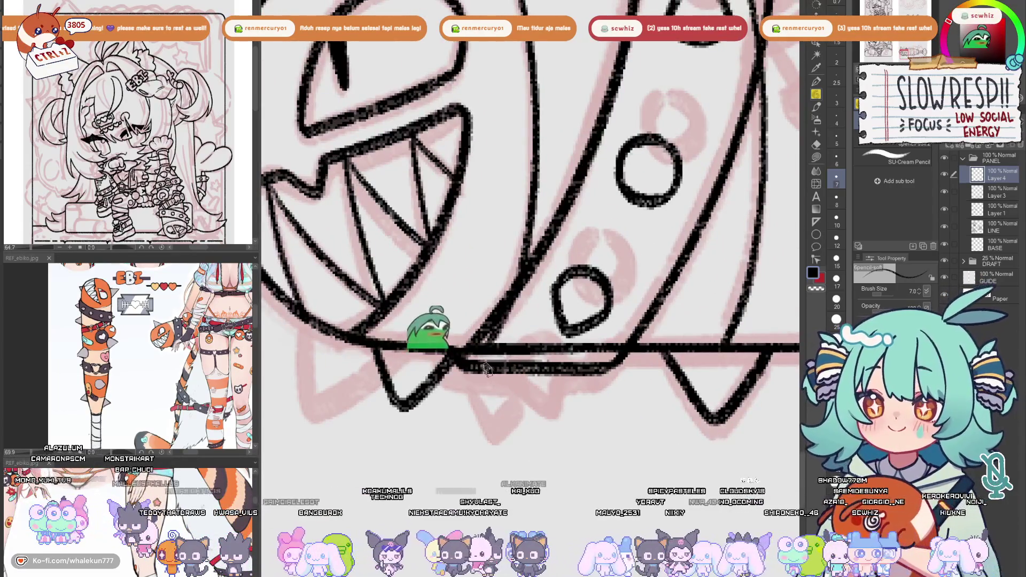
drag(490, 370, 508, 408)
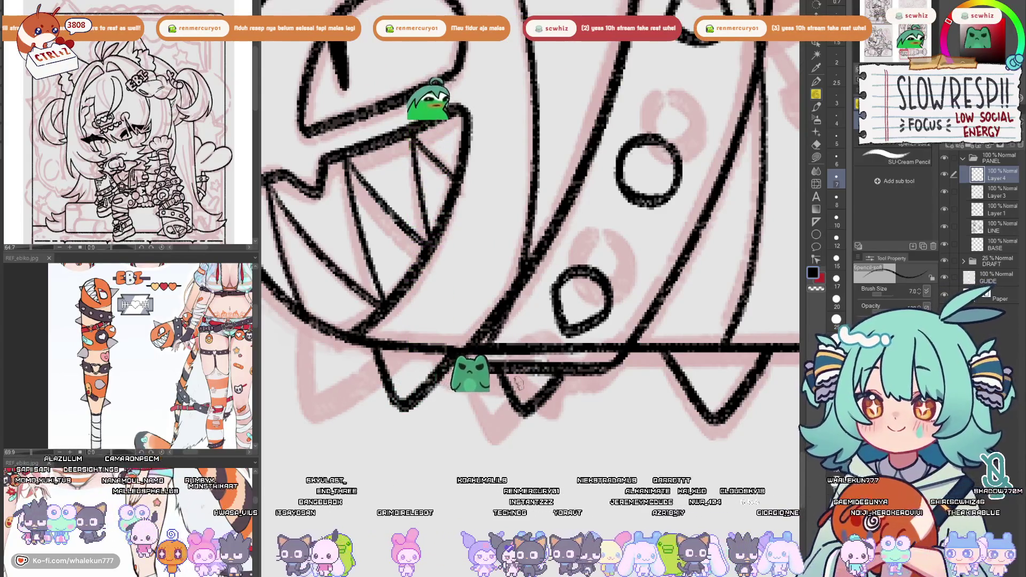
scroll(535, 374, down, 4)
scroll(556, 363, up, 3)
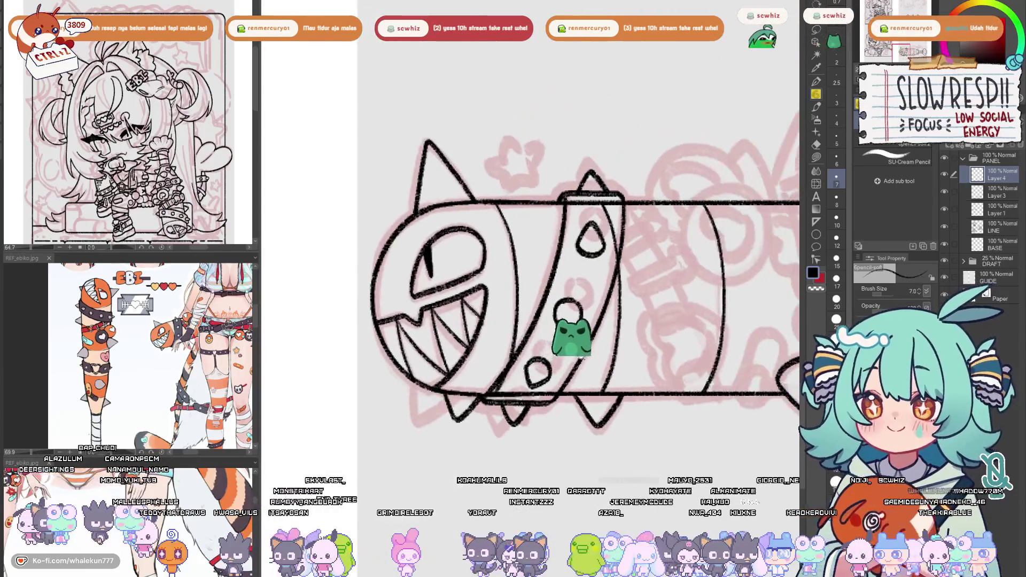
In the mirrored view, ink a long diagonal strap edge across the bat's middle
key(h)
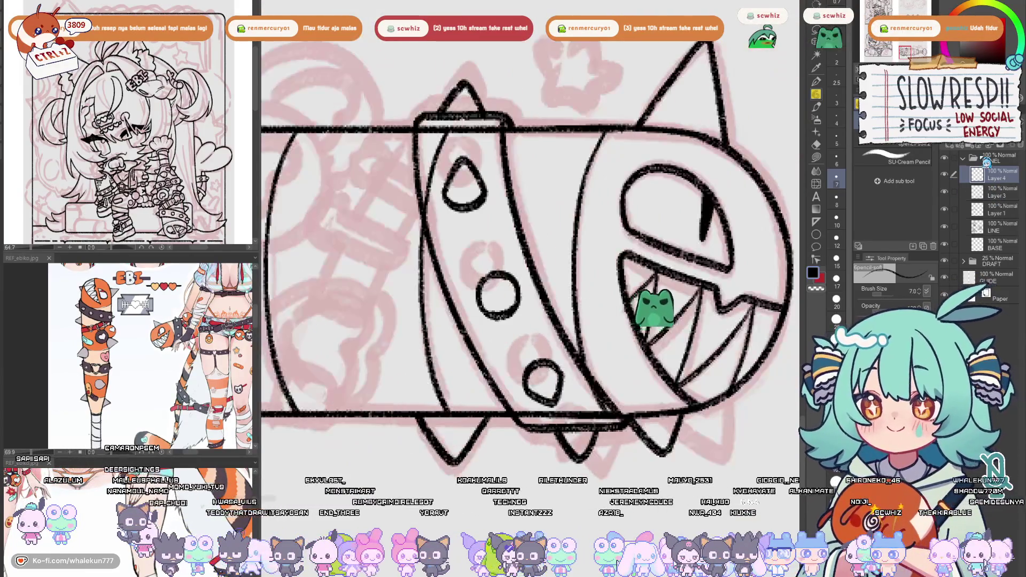
drag(641, 303, 698, 336)
mouse_move(490, 118)
mouse_down()
mouse_move(507, 170)
mouse_move(593, 163)
mouse_up()
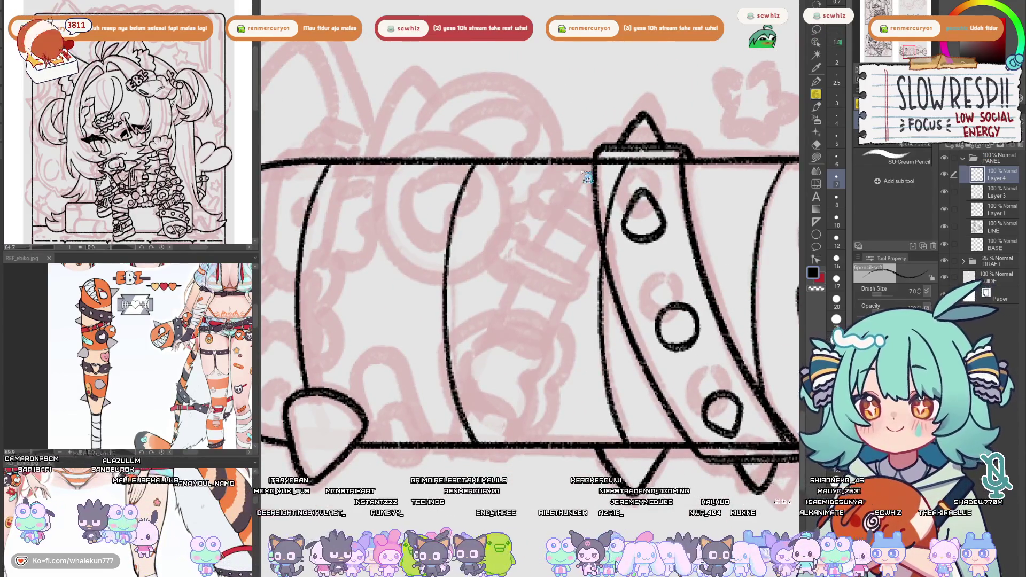
mouse_move(592, 154)
mouse_down()
mouse_move(526, 241)
mouse_move(466, 433)
mouse_move(580, 161)
mouse_move(470, 436)
mouse_up()
key(ctrl+z)
key(ctrl+z)
drag(540, 217, 465, 441)
key(ctrl+z)
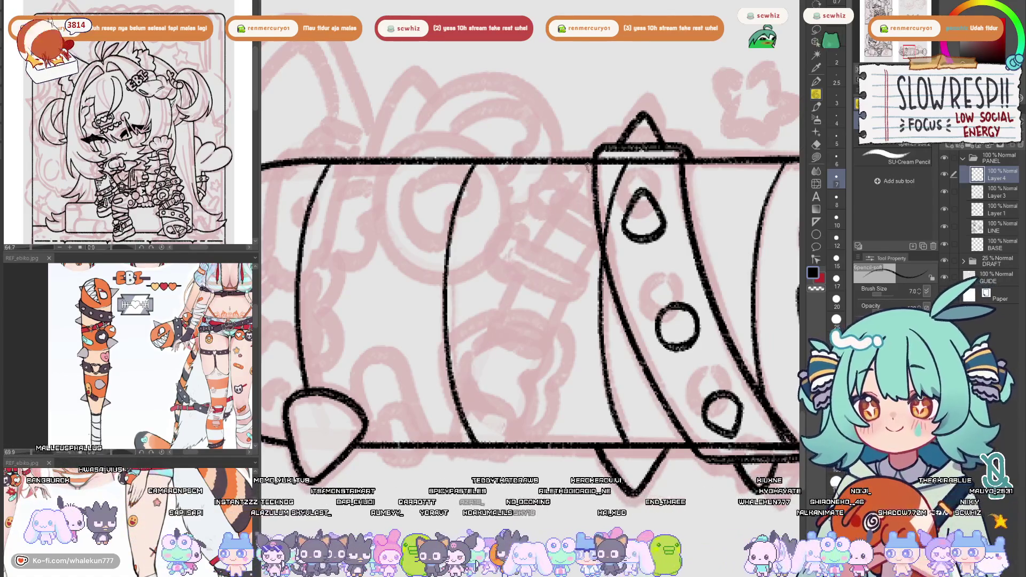
drag(584, 156, 464, 426)
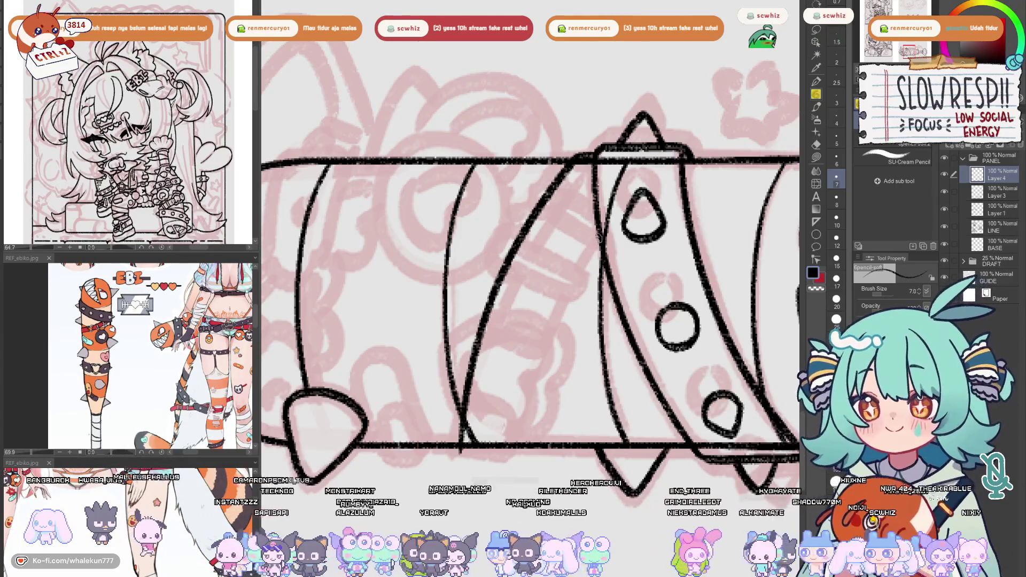
key(ctrl+z)
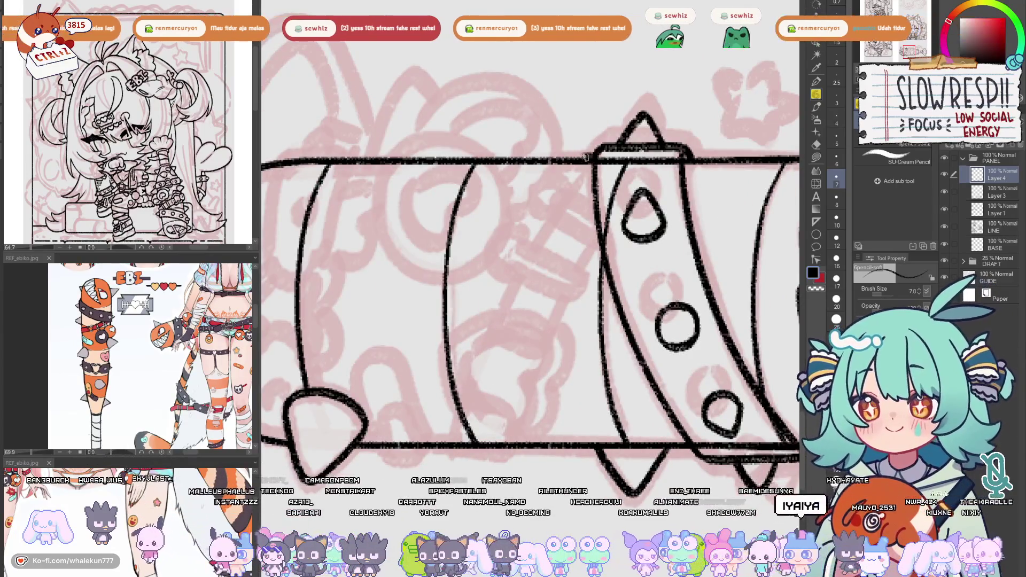
drag(585, 156, 467, 436)
key(ctrl+z)
drag(572, 160, 472, 436)
key(ctrl+z)
mouse_move(594, 158)
mouse_down()
mouse_move(544, 202)
mouse_move(460, 458)
mouse_up()
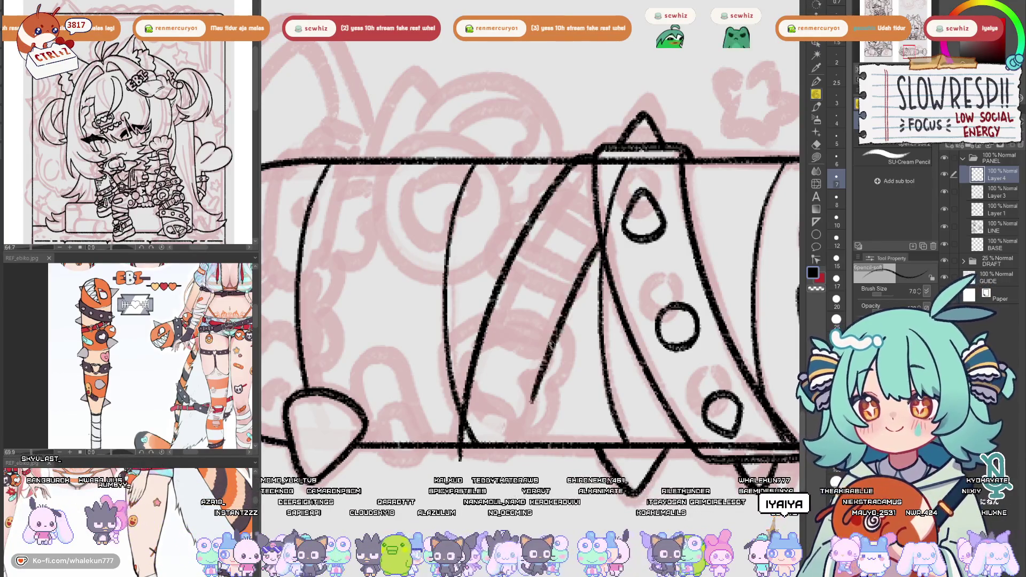
Draw a second parallel diagonal strap edge, then erase a gap in the diagonal line
drag(598, 235, 521, 444)
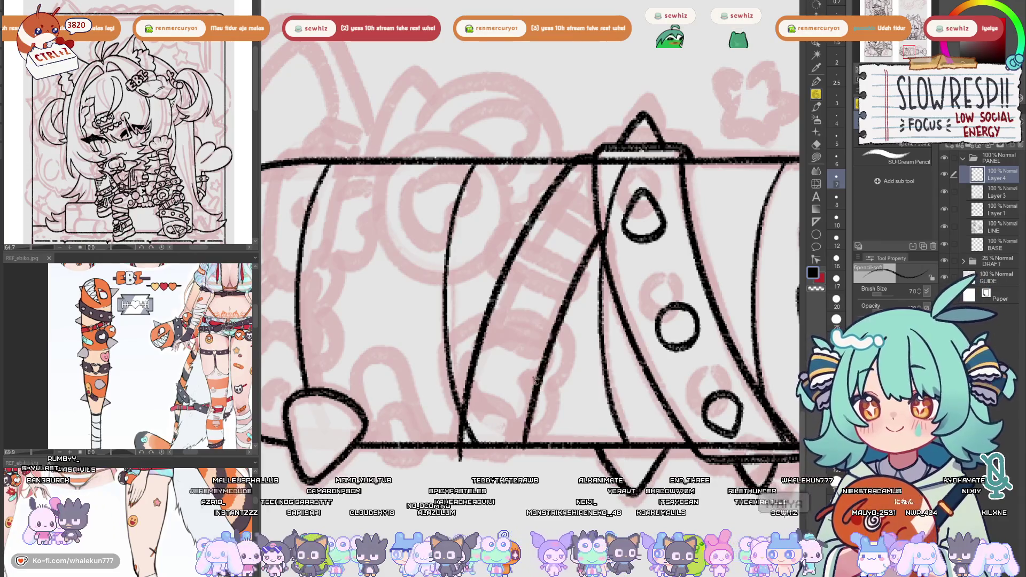
key(ctrl+z)
key(ctrl+z)
drag(598, 235, 521, 445)
key(ctrl+z)
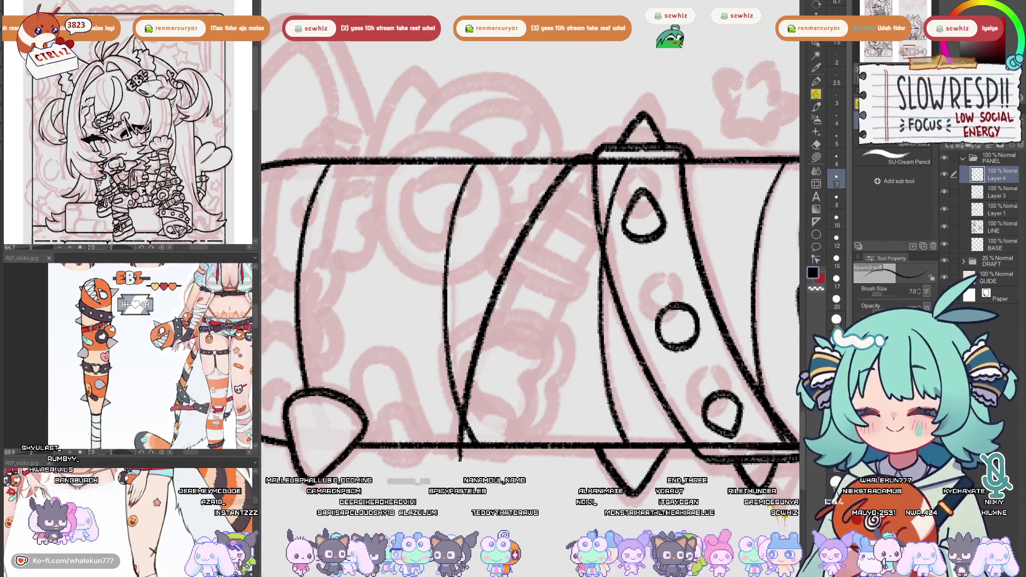
drag(598, 235, 526, 445)
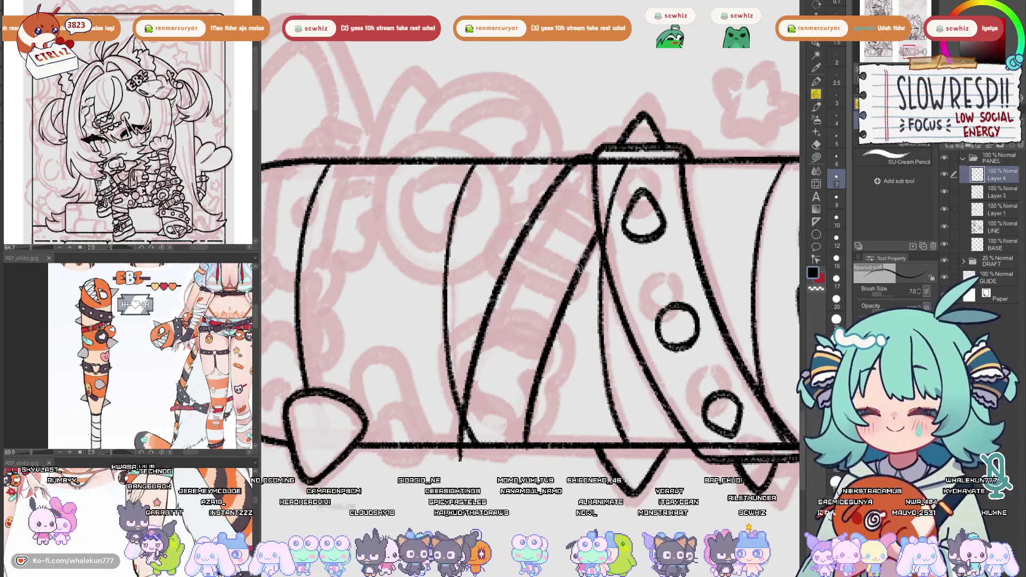
scroll(579, 268, up, 2)
key(e)
drag(483, 353, 465, 386)
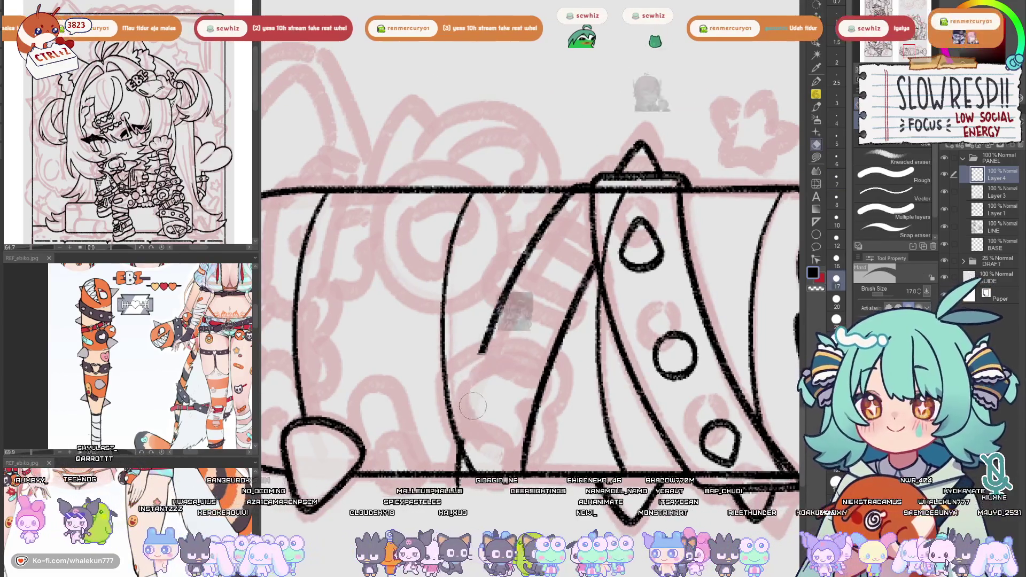
drag(542, 373, 528, 443)
With the pencil, ink a ring band line diagonally across the strap
key(p)
scroll(587, 343, up, 2)
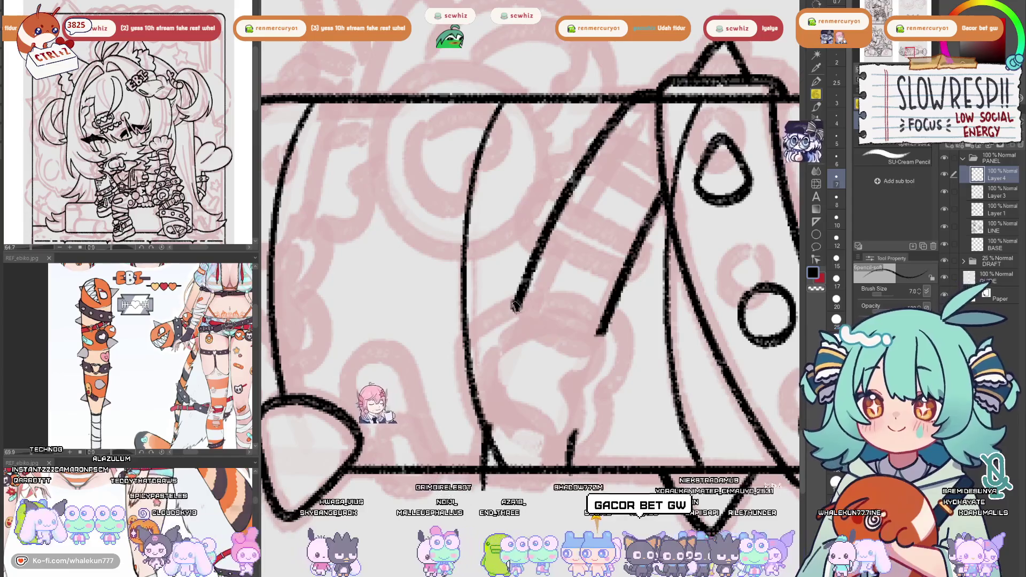
mouse_move(514, 306)
mouse_down()
mouse_move(523, 330)
mouse_move(591, 338)
mouse_up()
key(ctrl+z)
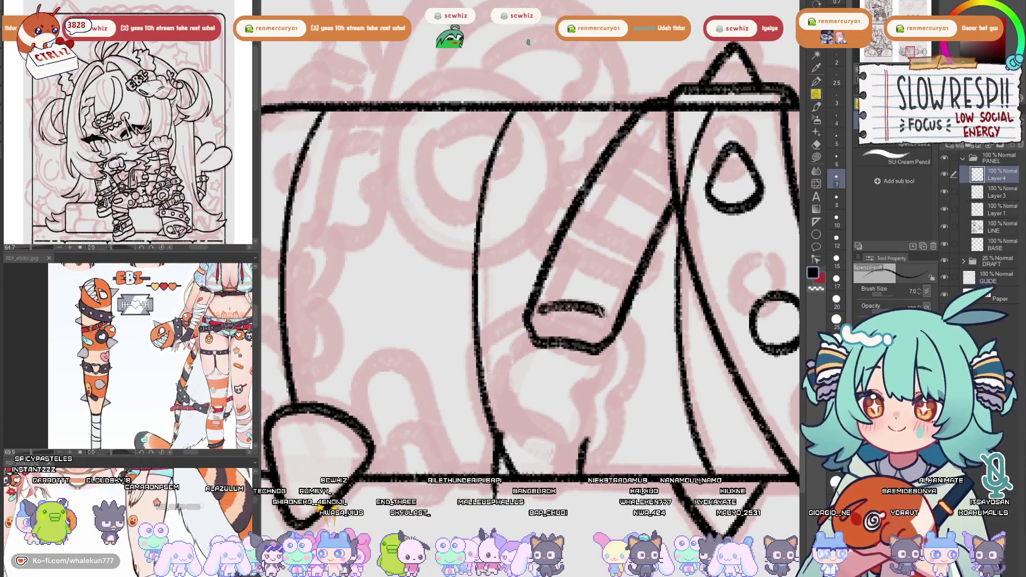
mouse_move(608, 296)
mouse_down()
mouse_move(530, 366)
mouse_move(564, 360)
mouse_up()
key(h)
drag(568, 319, 644, 283)
key(ctrl+z)
drag(546, 334, 645, 283)
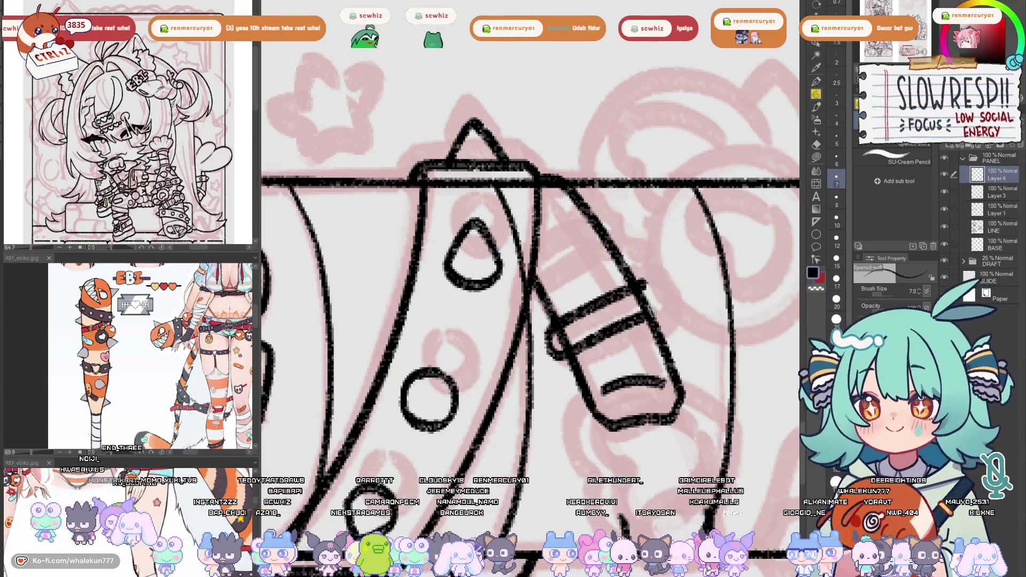
key(ctrl+z)
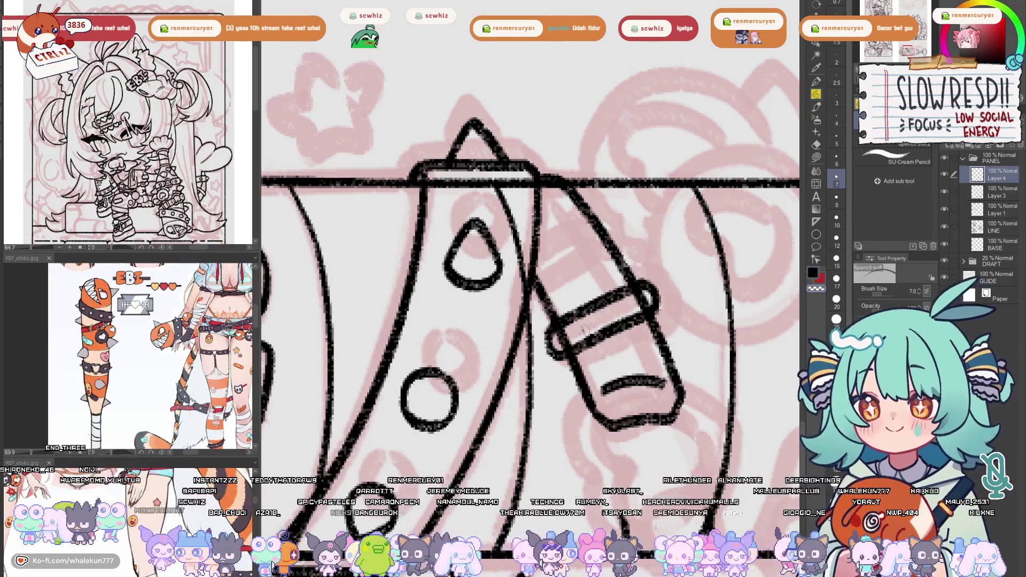
Redraw the strap band stroke and rework its tip for a cleaner ring
key(e)
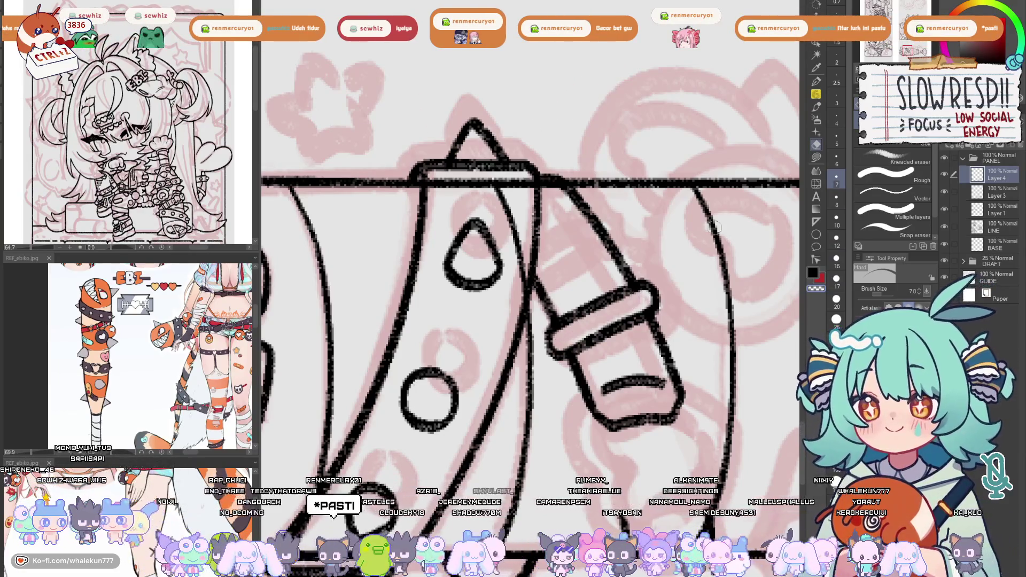
key(p)
drag(543, 279, 558, 311)
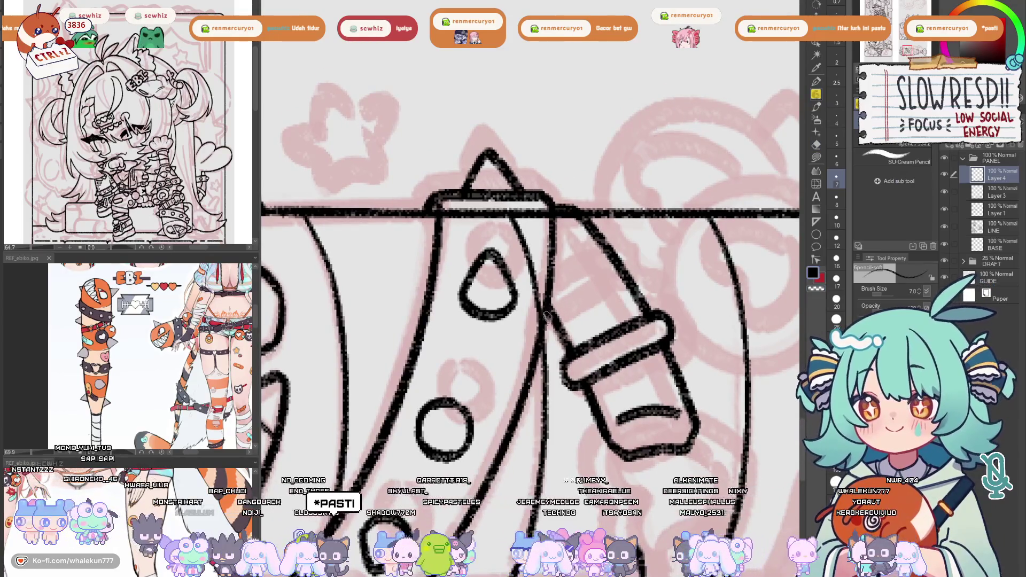
key(ctrl+z)
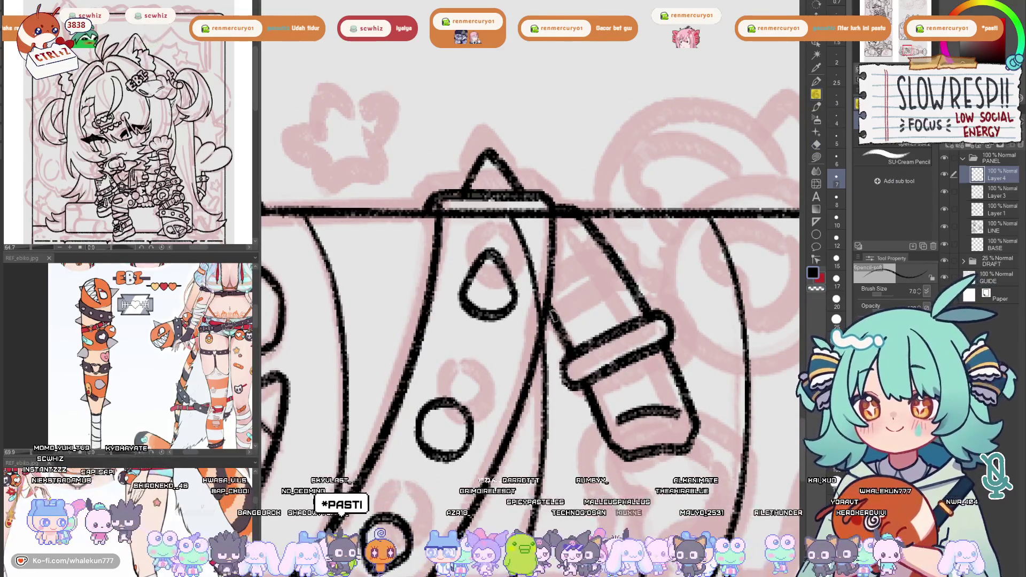
drag(555, 318, 622, 275)
drag(551, 293, 609, 256)
key(ctrl+z)
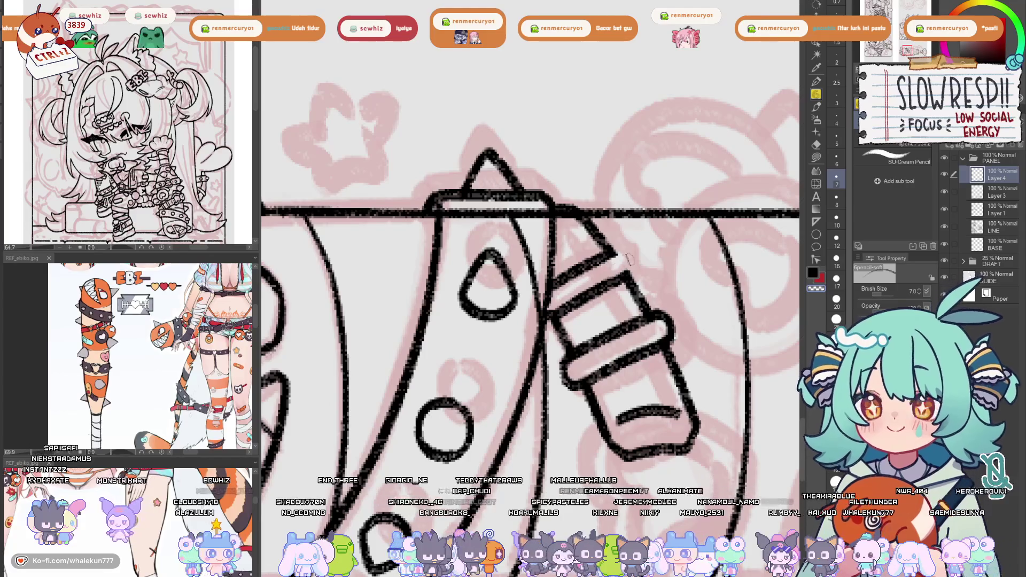
key(ctrl+z)
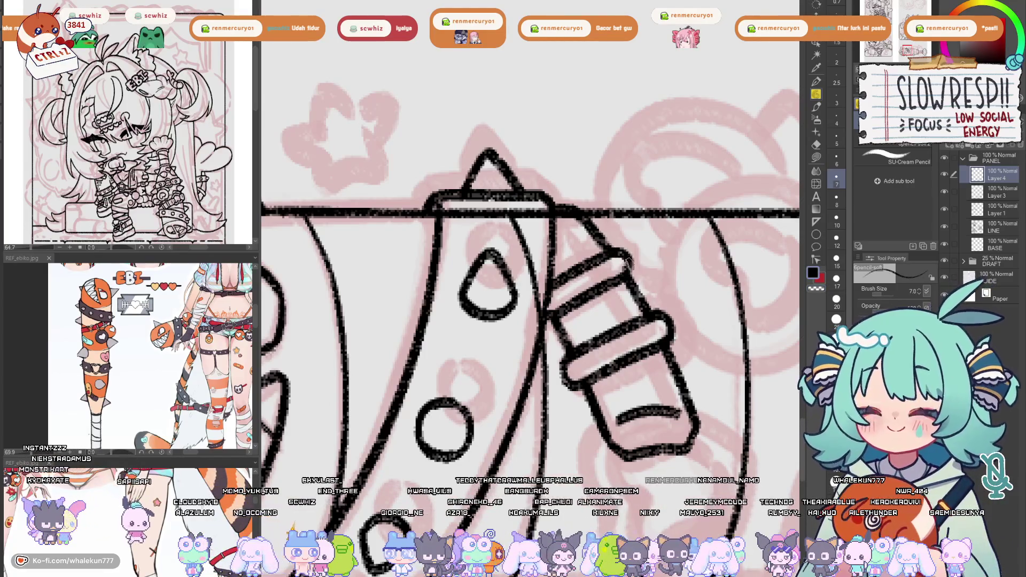
key(ctrl+z)
key(ctrl+z)
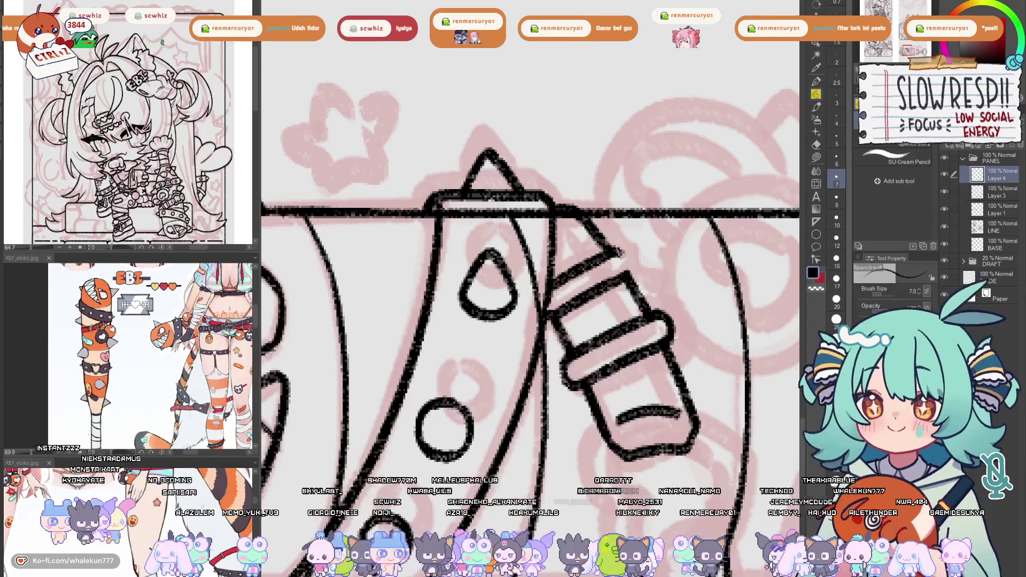
Draw a round knob on the strap's side, retrying until the circle is clean
mouse_move(632, 270)
mouse_down()
mouse_move(638, 285)
mouse_move(569, 313)
mouse_move(615, 350)
mouse_up()
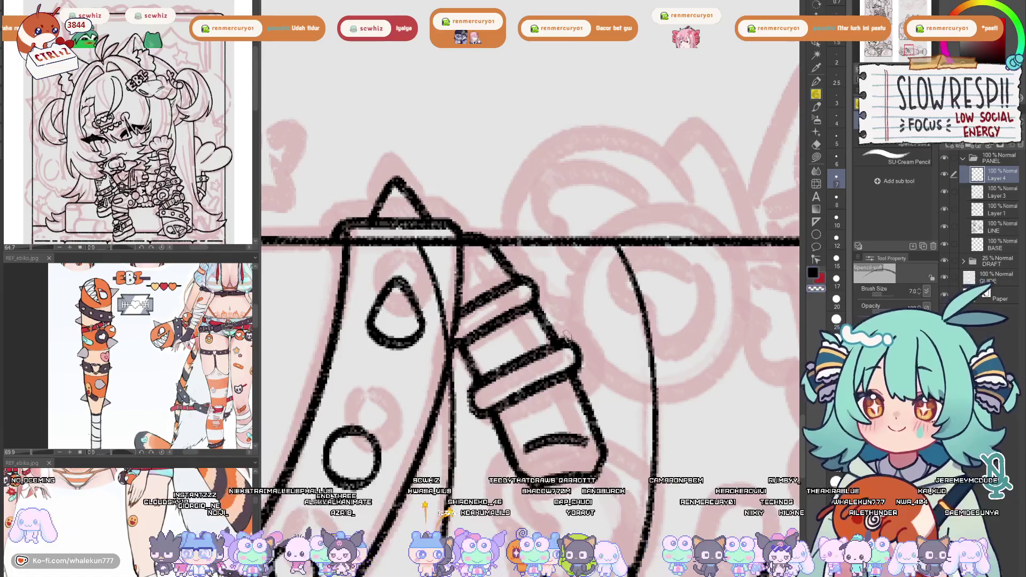
key(ctrl+z)
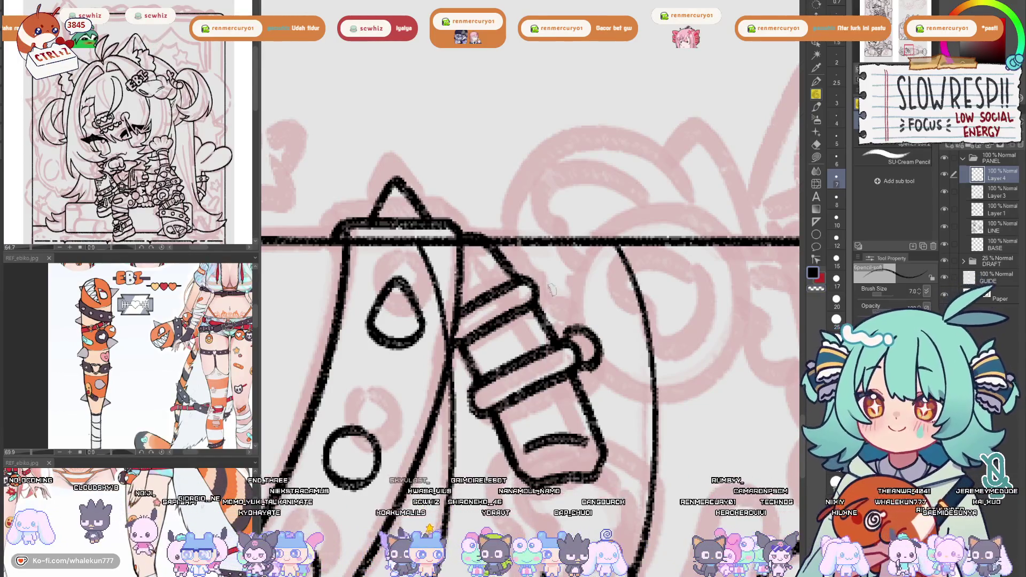
key(ctrl+z)
mouse_move(562, 342)
mouse_down()
mouse_move(591, 329)
mouse_move(596, 374)
mouse_move(593, 343)
mouse_up()
key(ctrl+z)
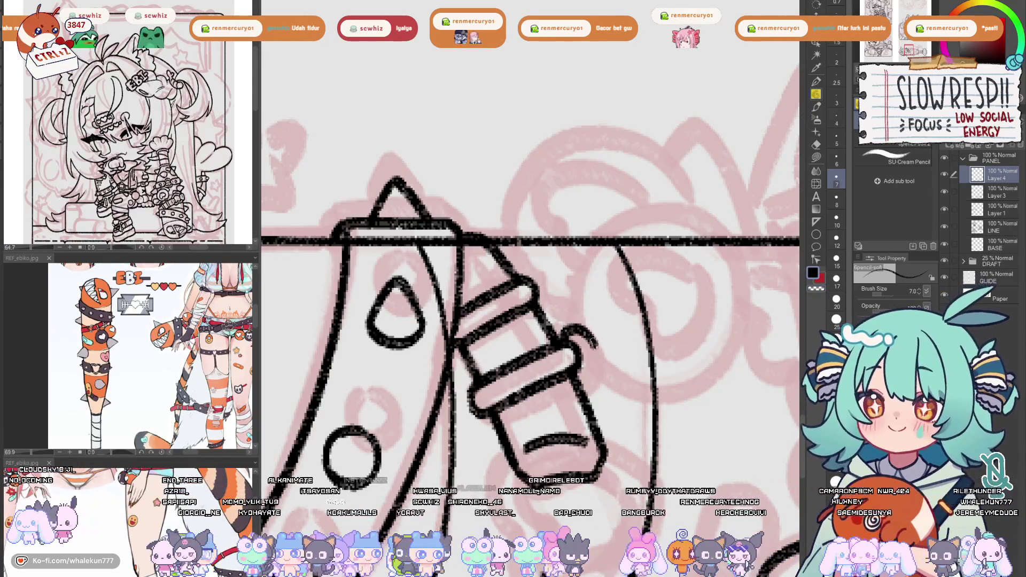
key(ctrl+z)
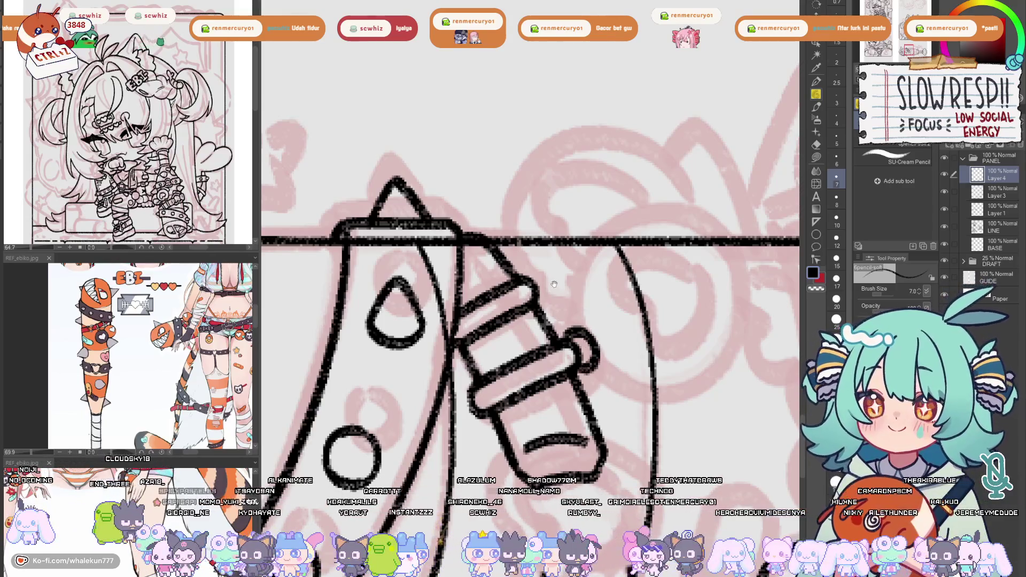
drag(524, 275, 542, 304)
key(ctrl+z)
key(ctrl+z)
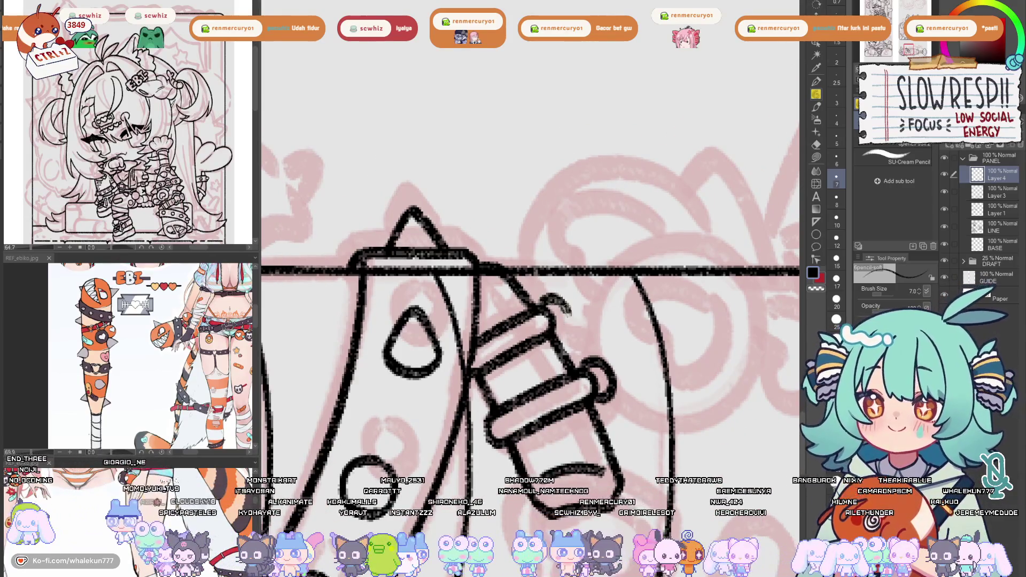
key(ctrl+z)
key(ctrl+z)
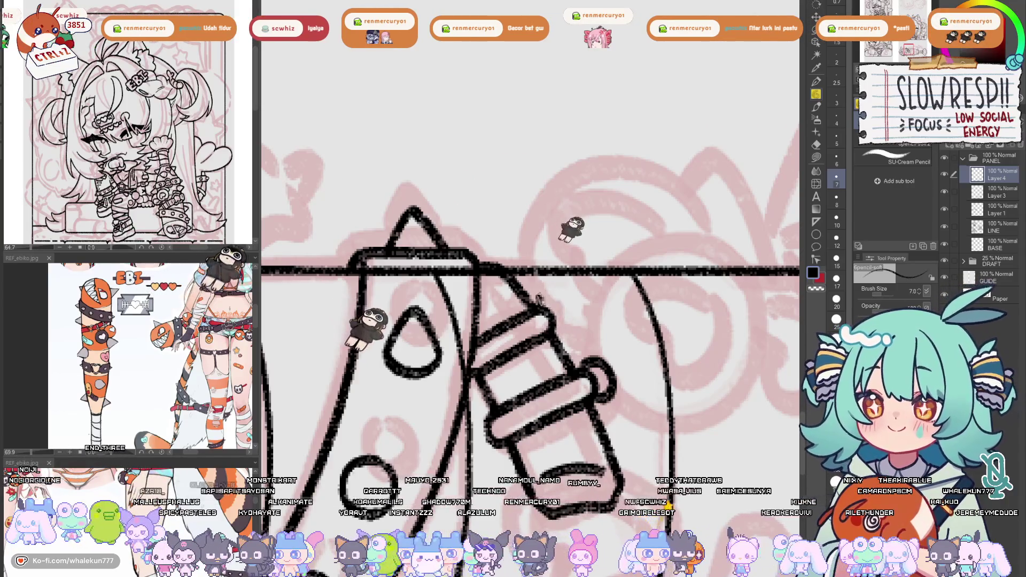
key(ctrl+z)
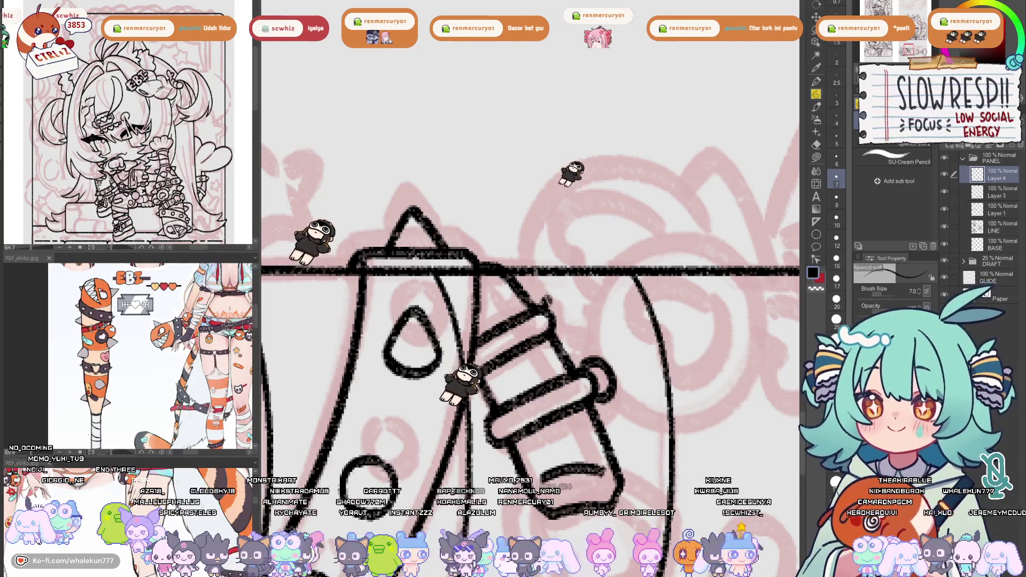
key(ctrl+z)
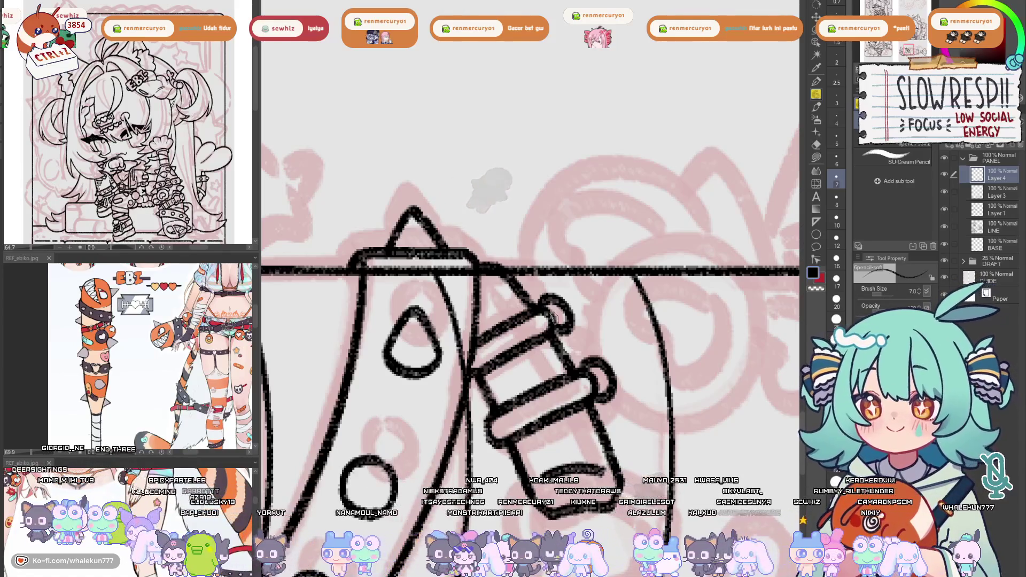
Check the linework mirrored, then ink a rounded cap arc on the strap's upper ring
key(h)
key(h)
key(ctrl+z)
key(ctrl+z)
drag(510, 270, 539, 289)
key(ctrl+z)
key(ctrl+z)
key(ctrl+z)
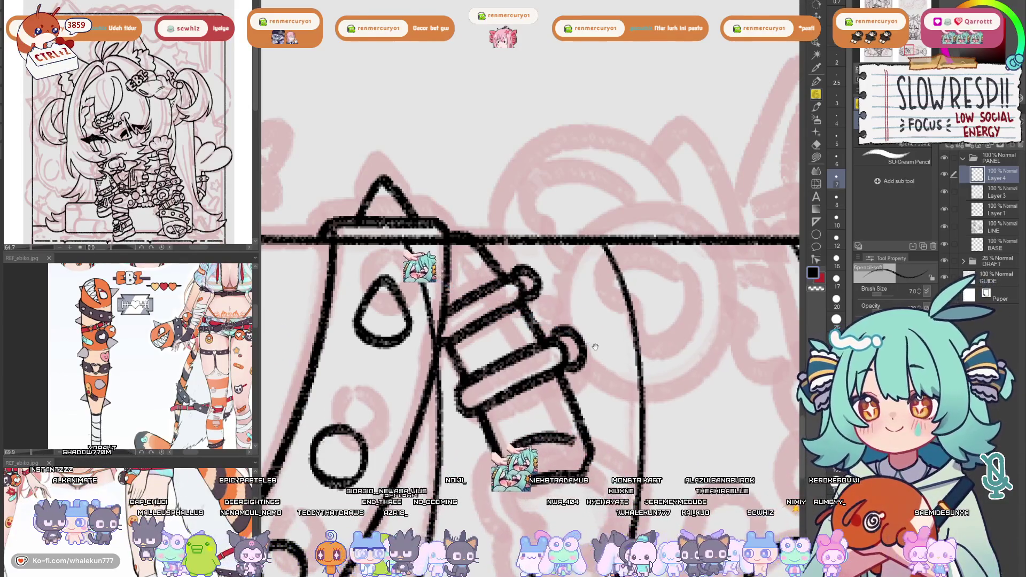
drag(595, 348, 586, 332)
key(ctrl+z)
key(ctrl+z)
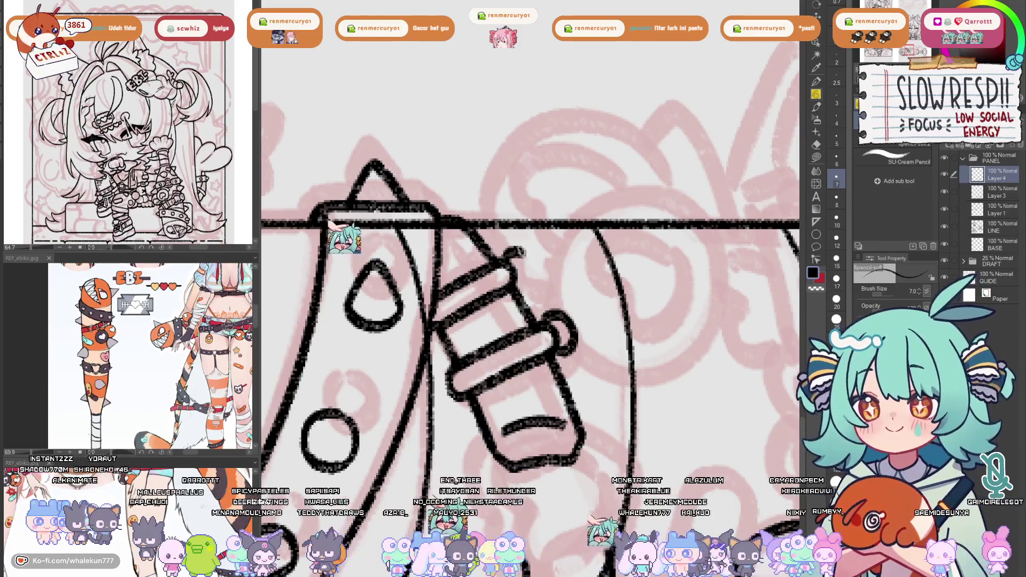
key(ctrl+z)
key(ctrl+z)
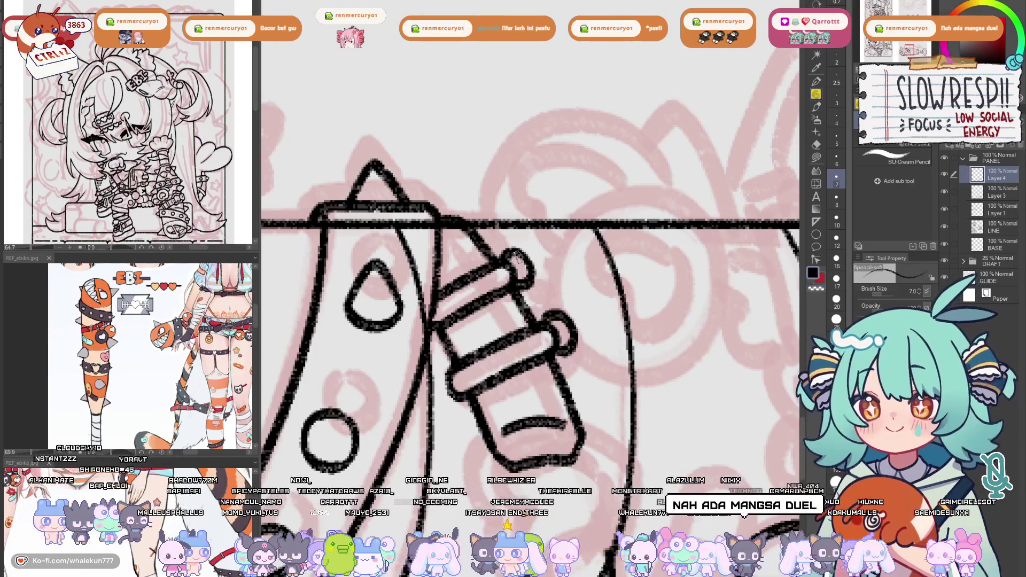
drag(570, 307, 559, 262)
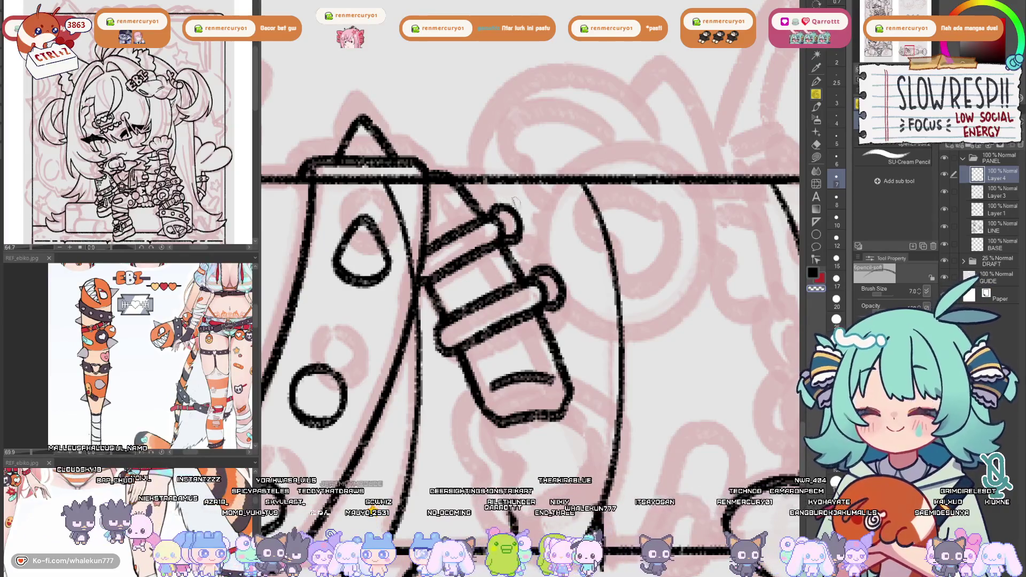
drag(564, 264, 558, 246)
key(ctrl+z)
key(ctrl+z)
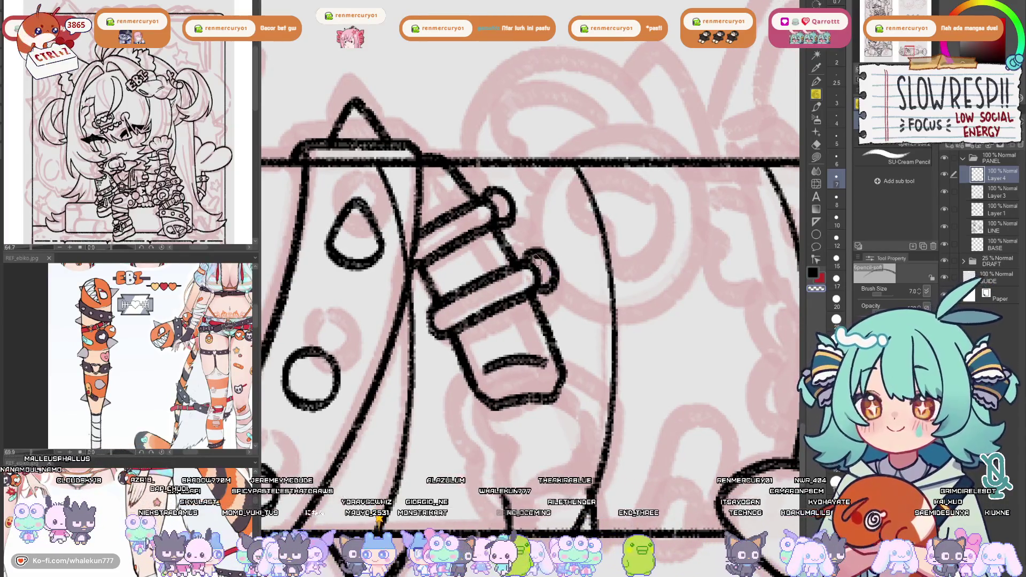
key(ctrl+z)
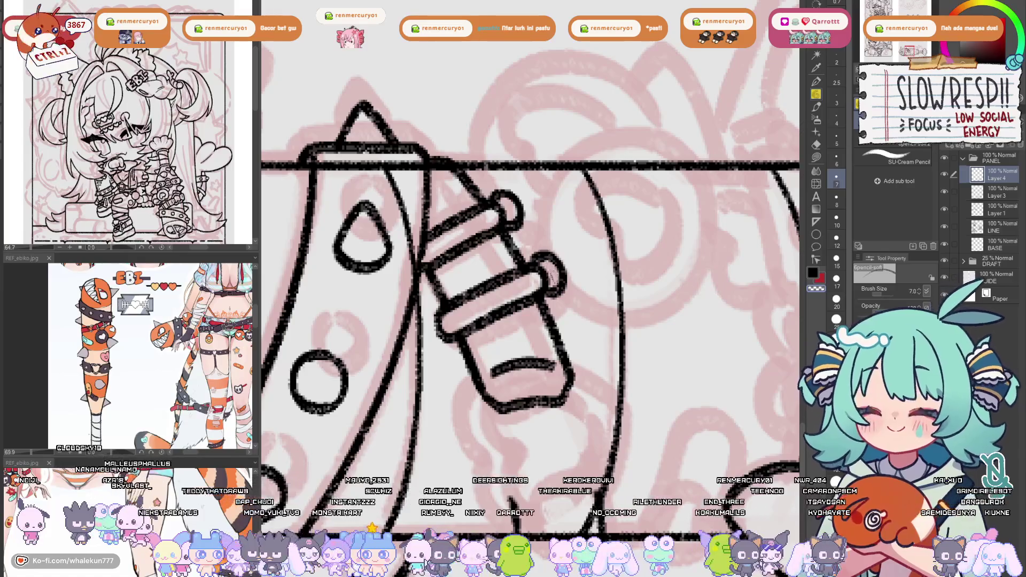
scroll(570, 245, down, 3)
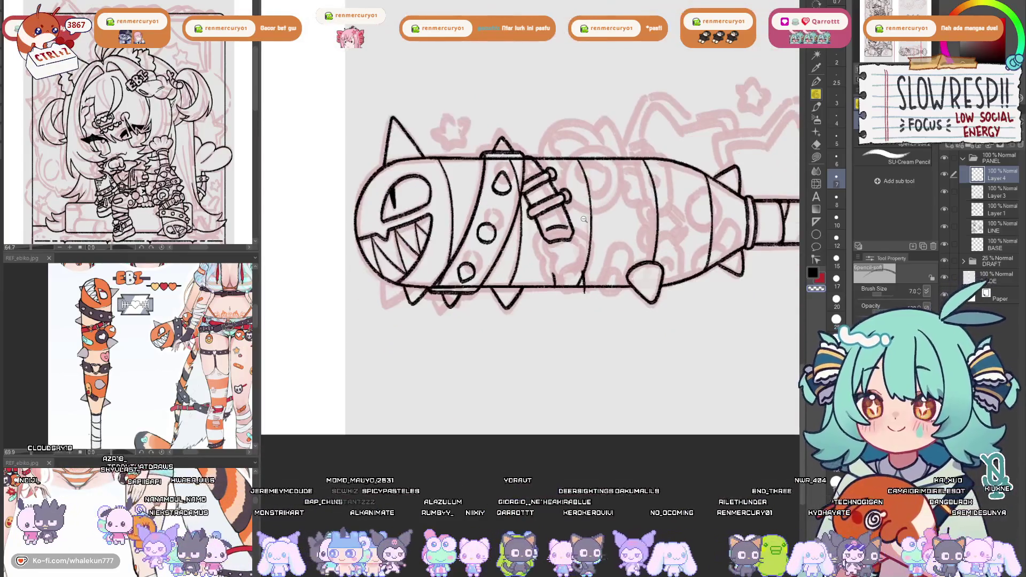
Redraw the curving stroke below the cap down toward the hand, retrying several times
scroll(580, 204, up, 3)
scroll(580, 203, up, 2)
drag(579, 277, 579, 322)
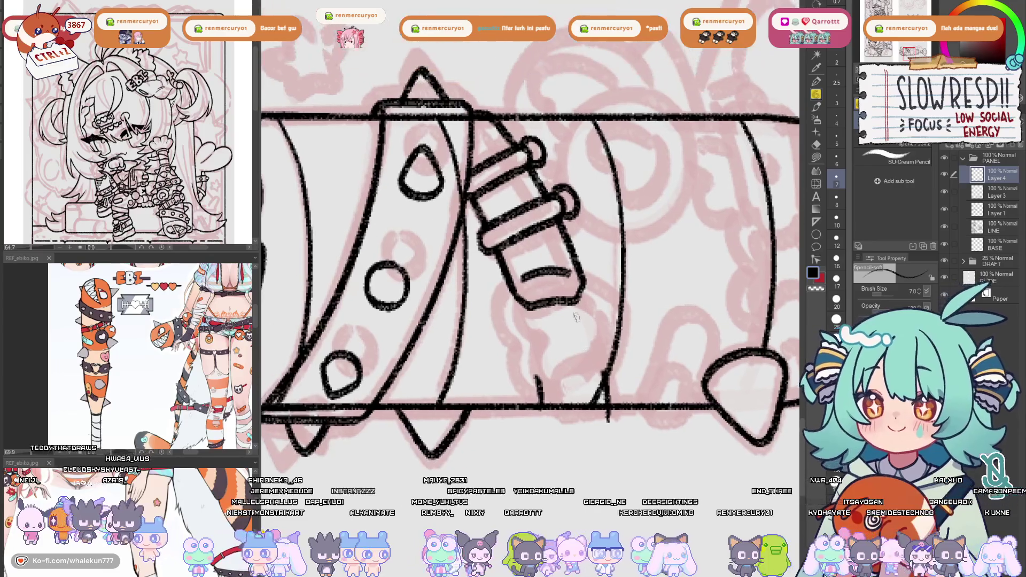
key(ctrl+z)
mouse_move(517, 300)
mouse_down()
mouse_move(543, 342)
mouse_move(525, 331)
mouse_up()
key(ctrl+z)
key(ctrl+z)
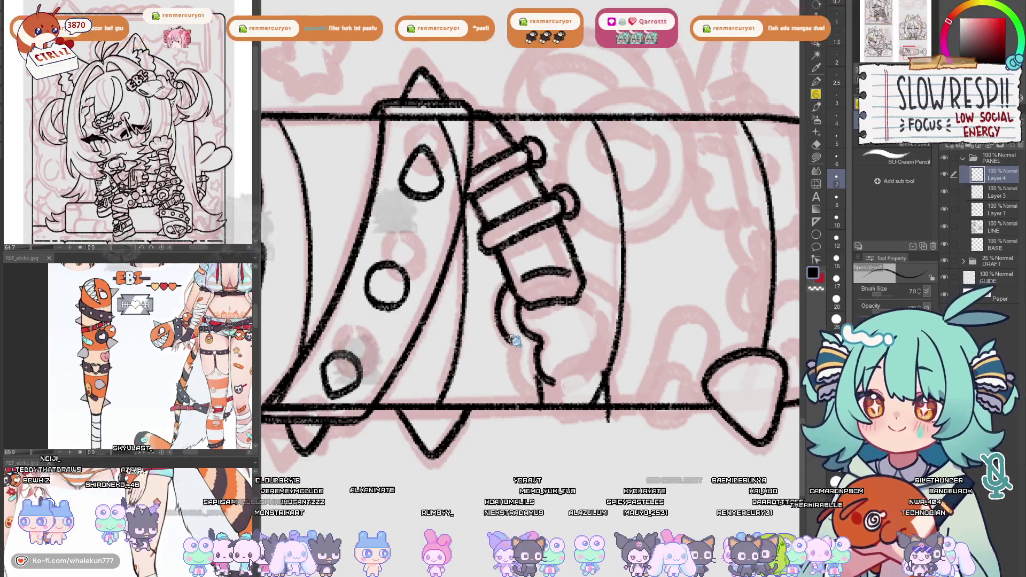
key(ctrl+z)
drag(503, 297, 513, 356)
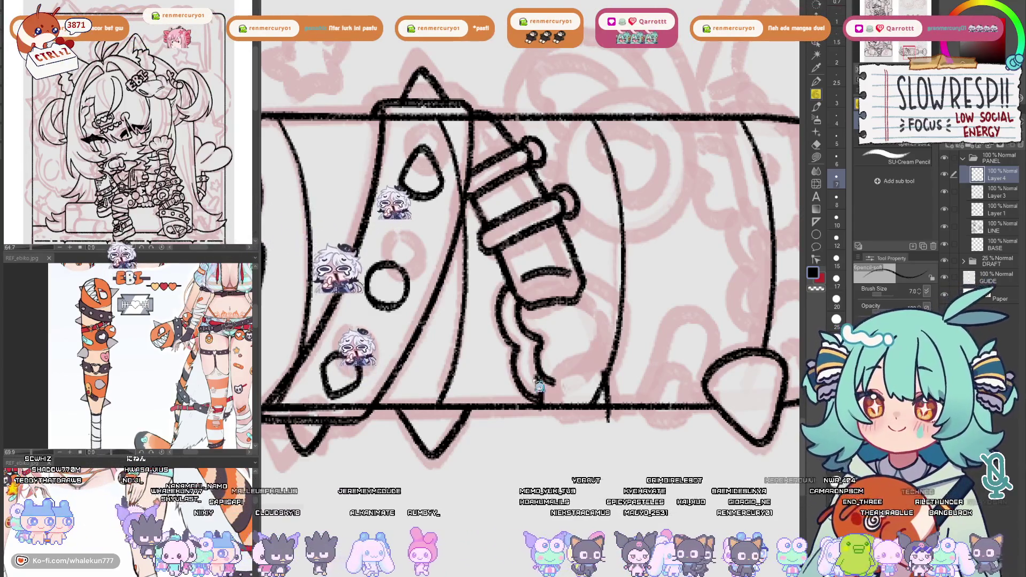
key(ctrl+z)
key(ctrl+z)
key(ctrl+z)
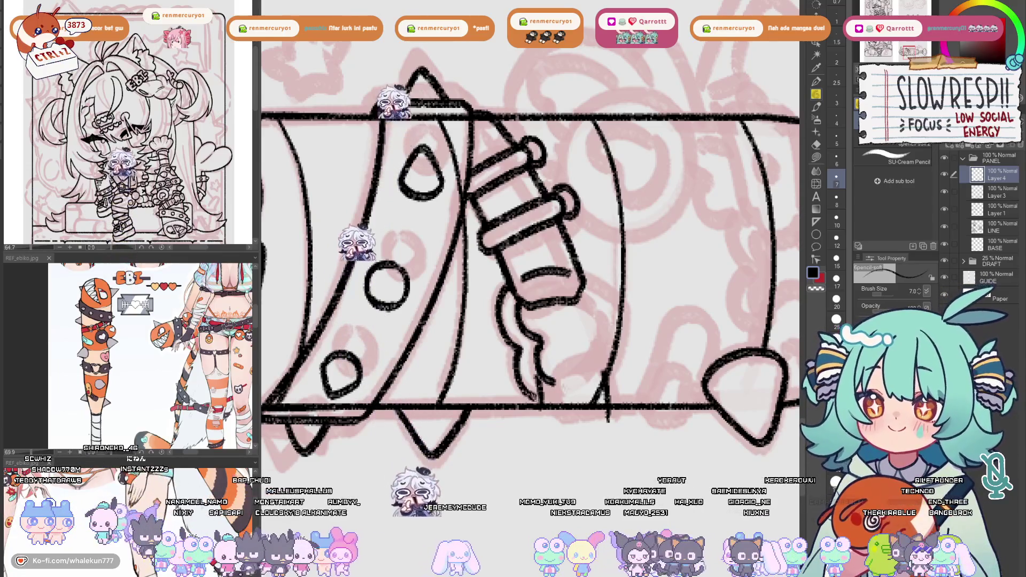
drag(505, 299, 550, 398)
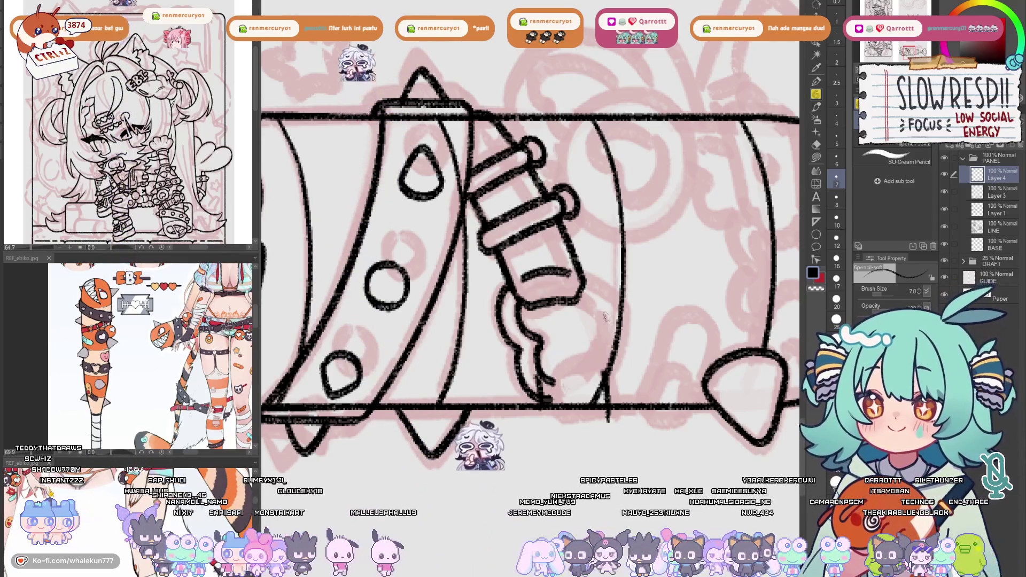
key(ctrl+z)
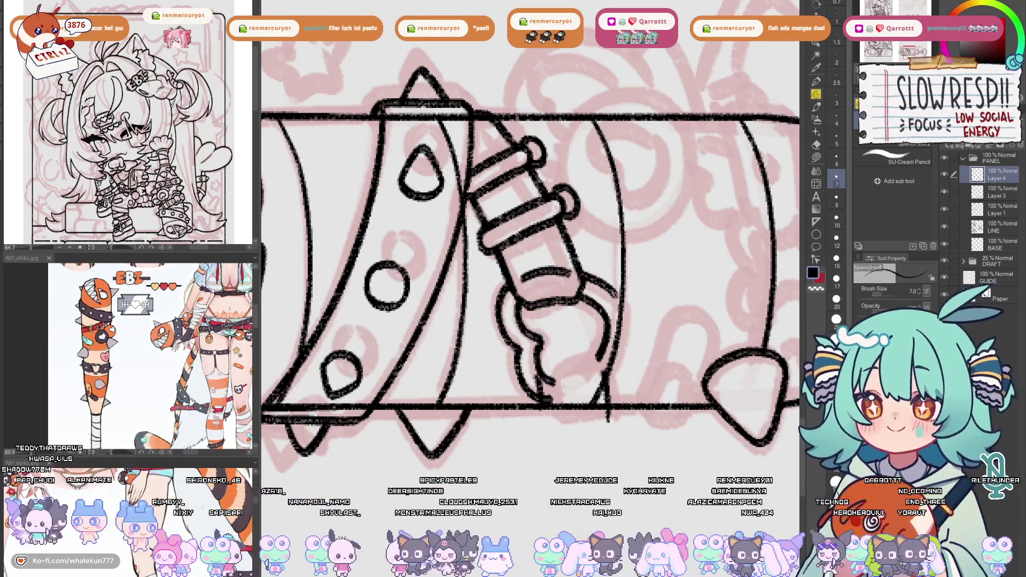
key(ctrl+z)
Redraw the longer stroke right of the cap and the hand outline curving downward
mouse_move(582, 274)
mouse_down()
mouse_move(623, 294)
mouse_move(629, 355)
mouse_up()
key(ctrl+z)
mouse_move(626, 305)
mouse_down()
mouse_move(631, 338)
mouse_move(623, 331)
mouse_move(600, 353)
mouse_up()
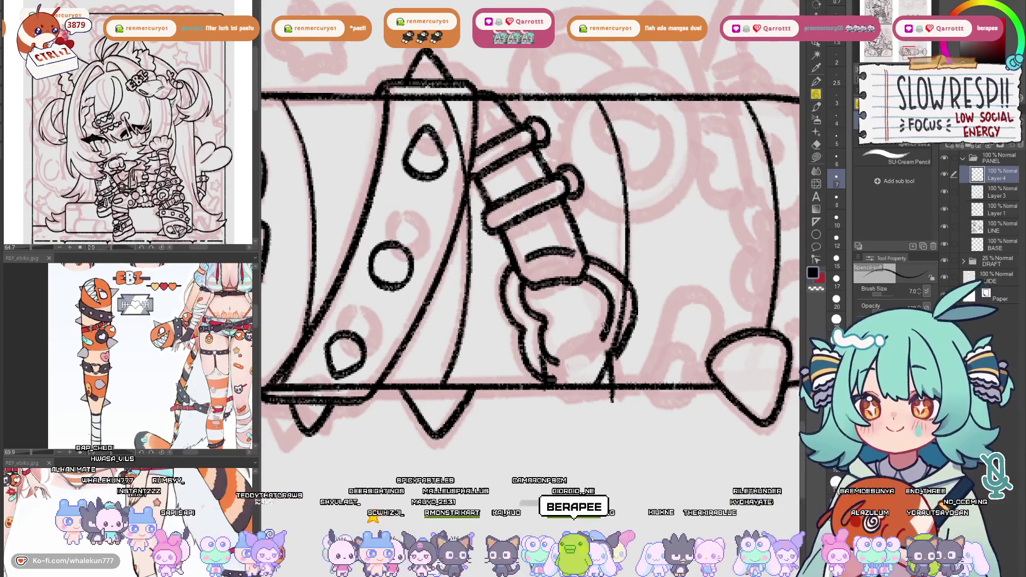
scroll(602, 306, up, 2)
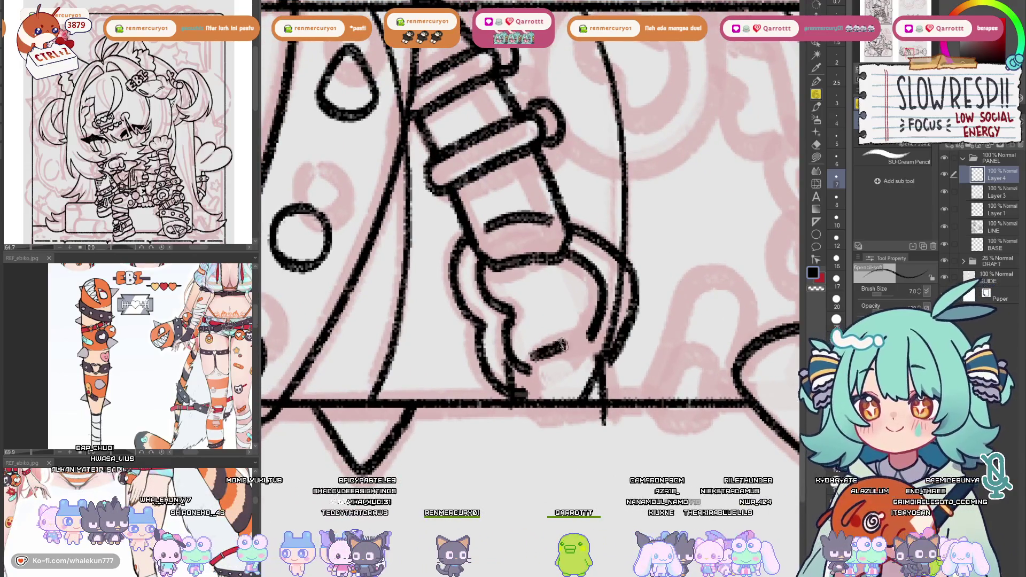
key(ctrl+z)
drag(533, 358, 577, 332)
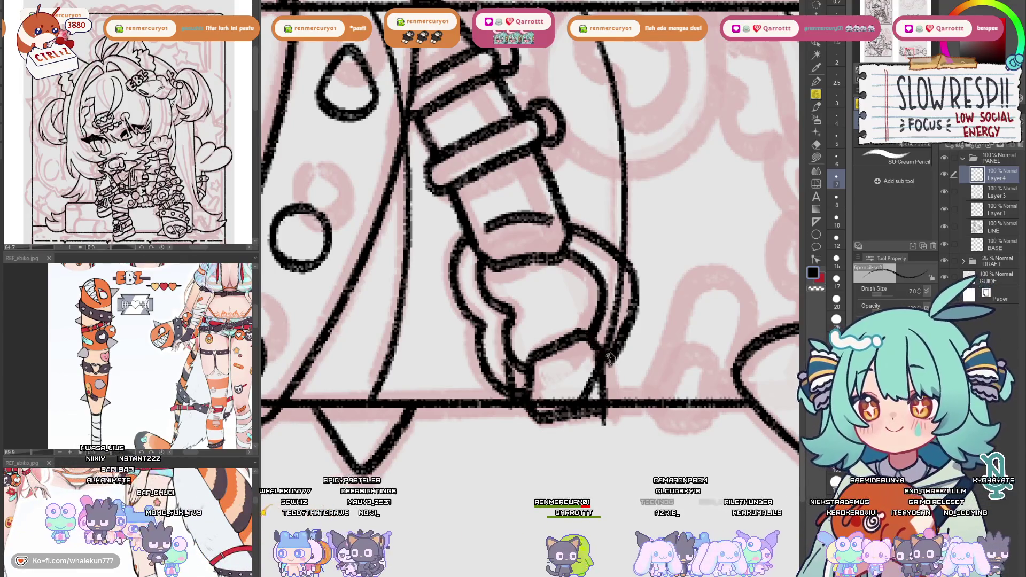
Draw a curved stroke along the hand's bottom, checking it in a mirrored view
key(h)
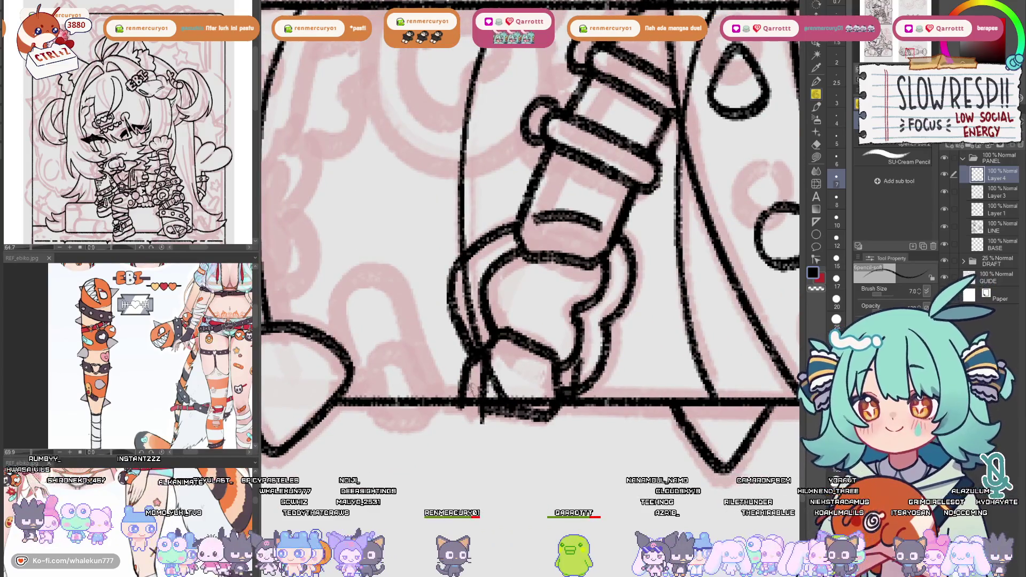
key(ctrl+z)
drag(461, 409, 556, 412)
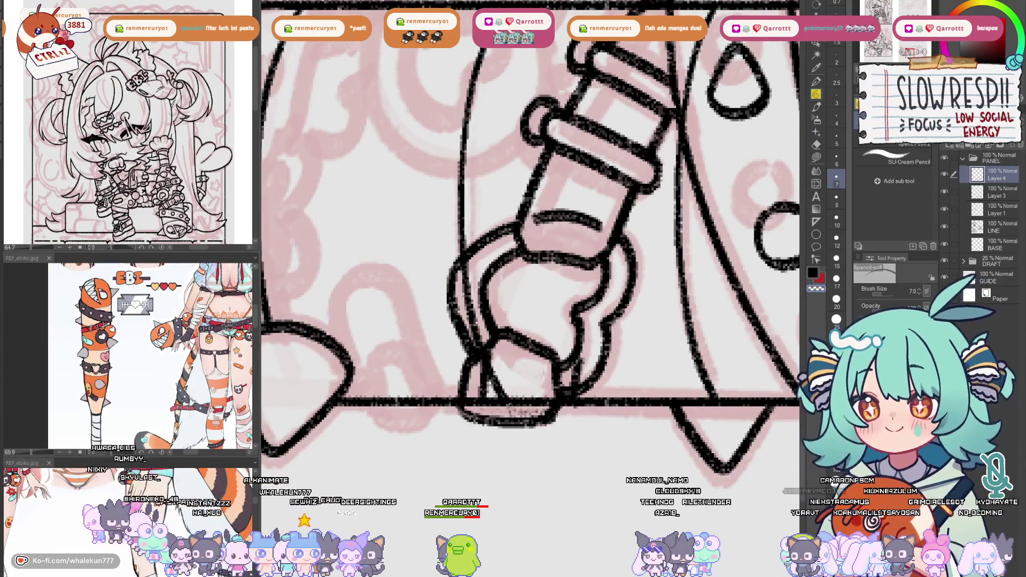
key(h)
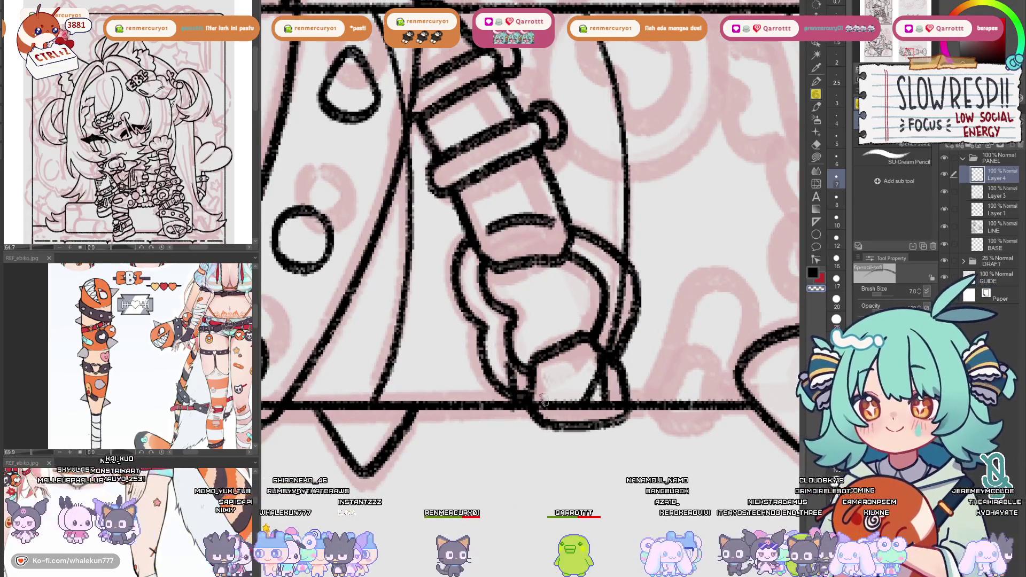
scroll(625, 363, down, 5)
scroll(643, 365, up, 5)
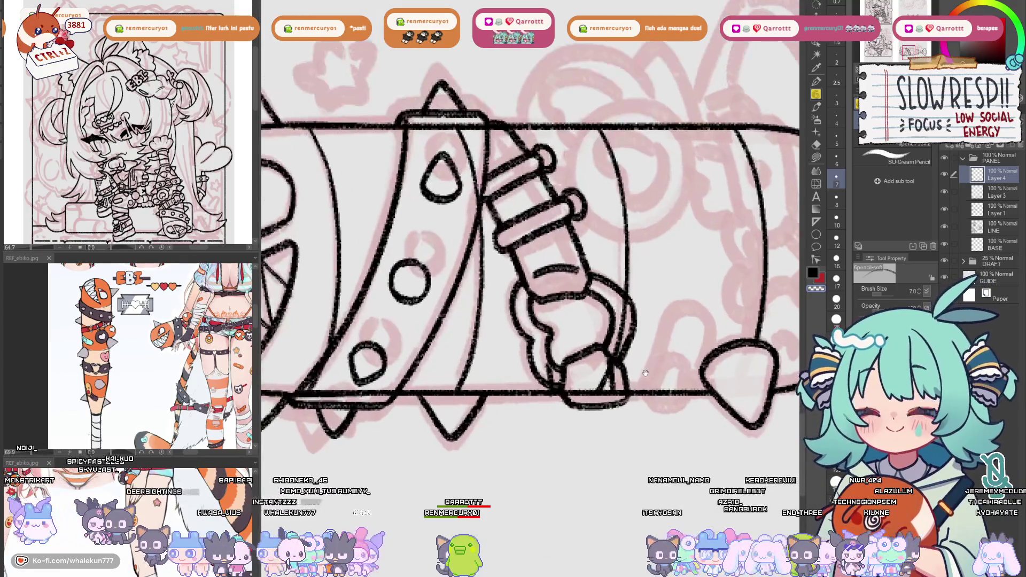
mouse_move(631, 348)
mouse_down()
mouse_move(631, 396)
mouse_move(631, 387)
mouse_up()
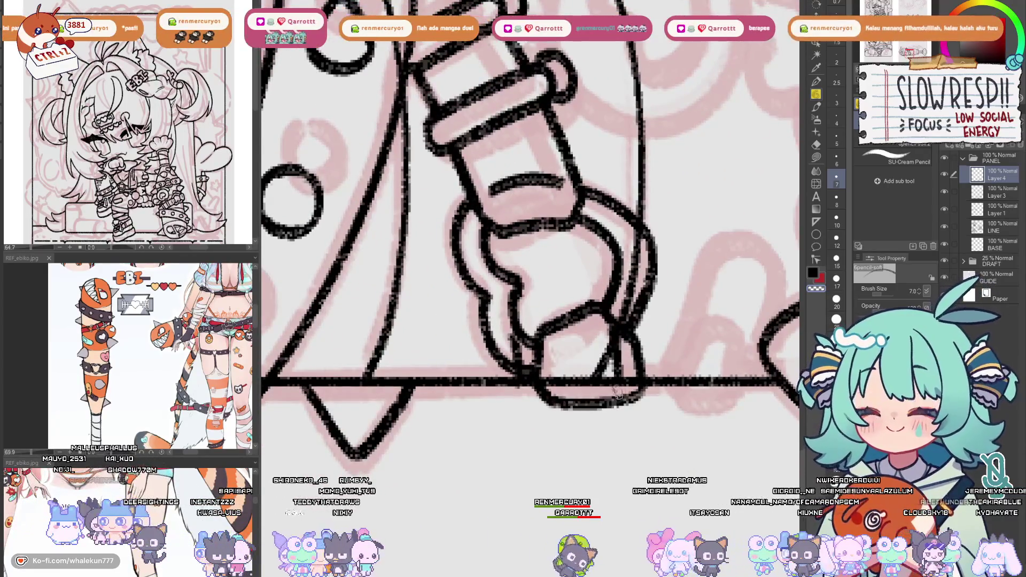
Redraw the hand's bottom edge as a clean curve and fix the short stroke at the buckle
key(e)
key(p)
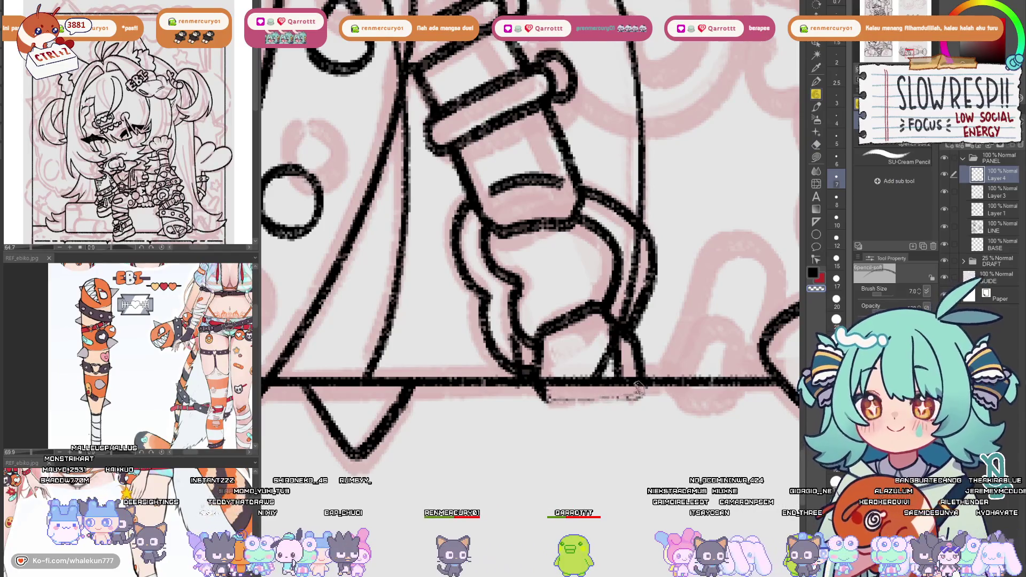
drag(540, 390, 649, 387)
key(ctrl+z)
key(ctrl+z)
drag(539, 389, 647, 389)
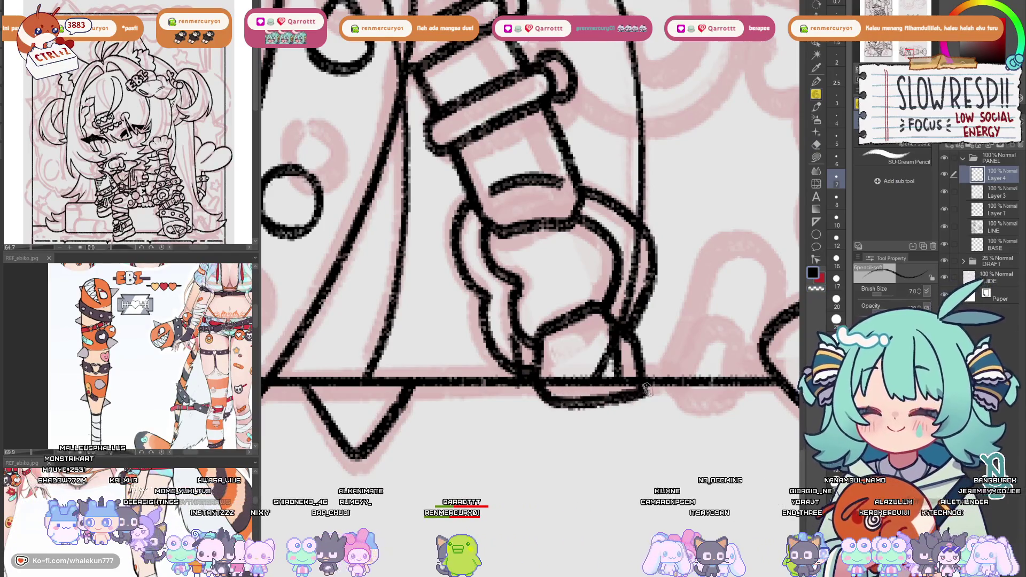
scroll(661, 375, down, 5)
scroll(622, 407, up, 5)
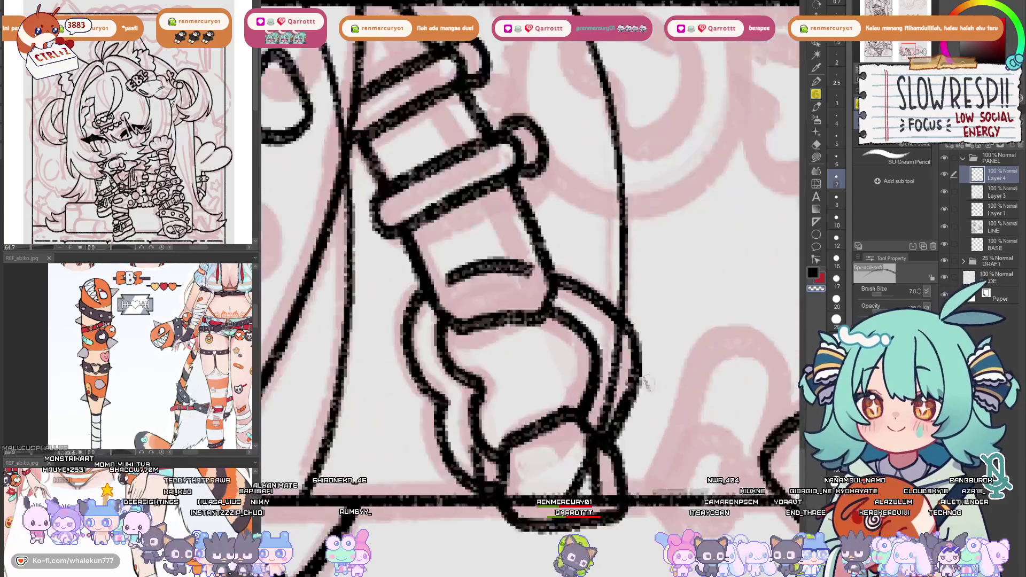
key(ctrl+z)
drag(516, 484, 587, 453)
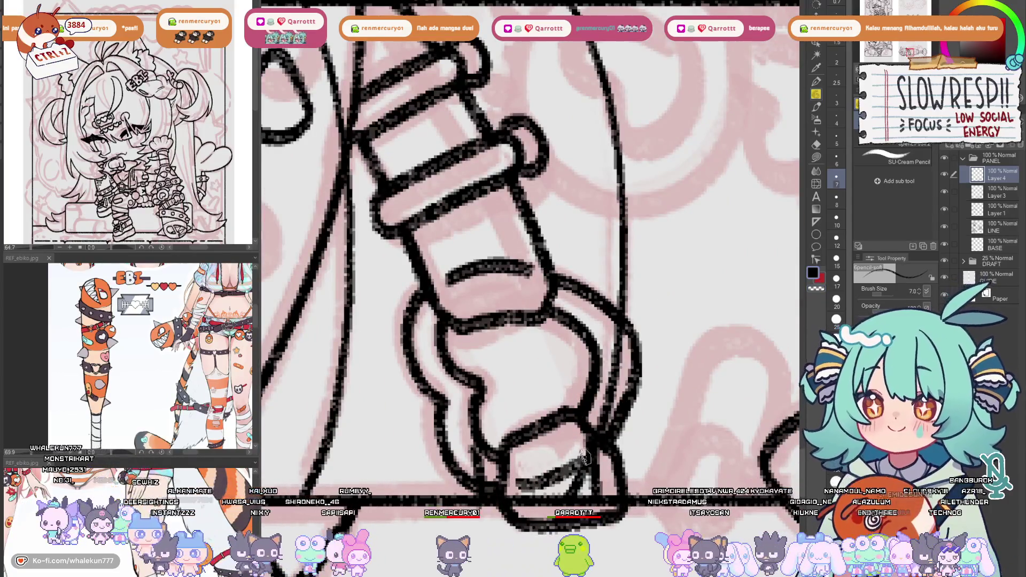
Make Layer 3 the working layer and switch to the eraser
scroll(619, 401, down, 2)
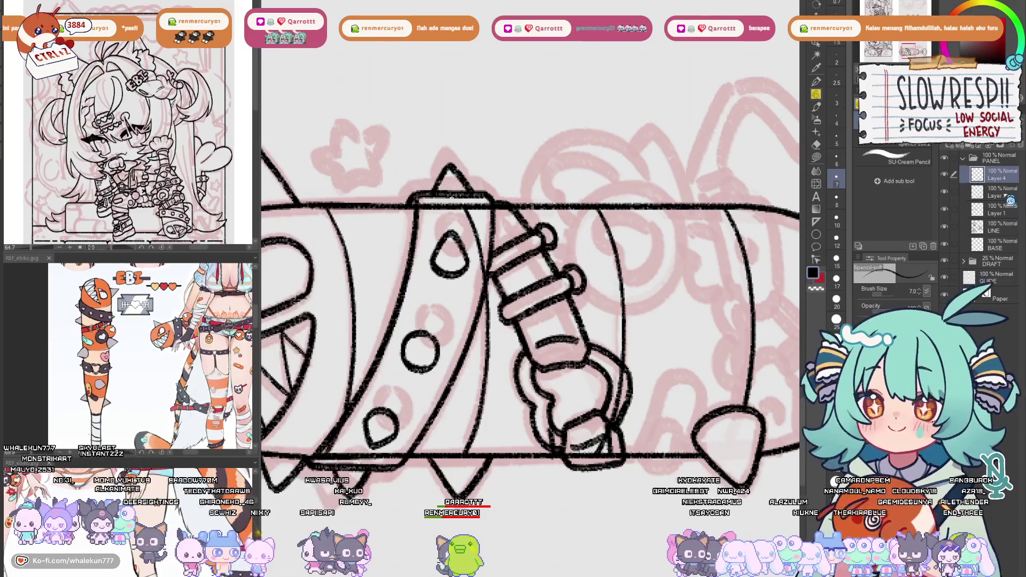
click(1012, 200)
key(e)
drag(454, 226, 511, 269)
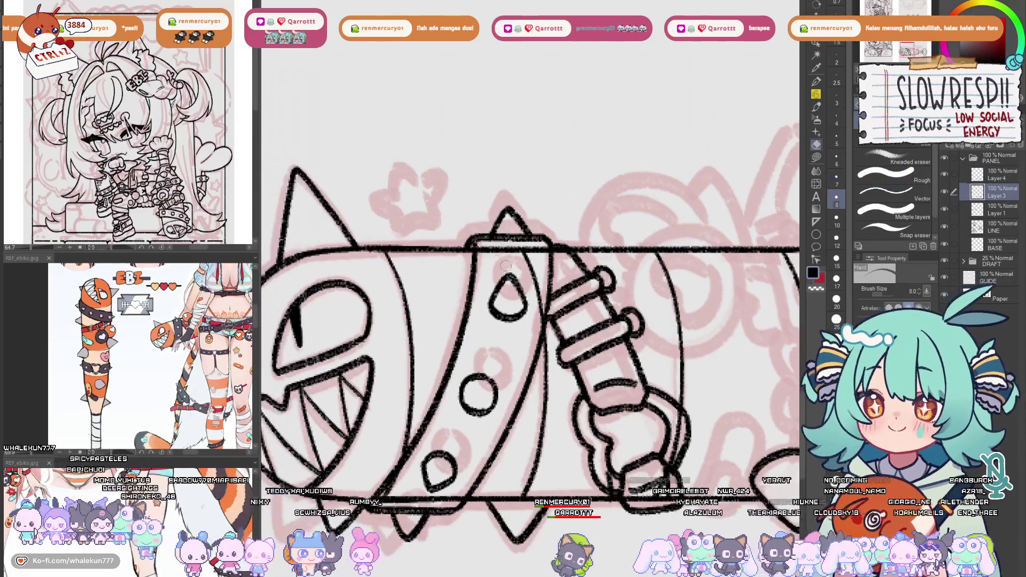
Adjust the eraser and brush sizes, then erase the excess line at the band's top on Layer 3
key(bracketright)
key(bracketright)
click(999, 174)
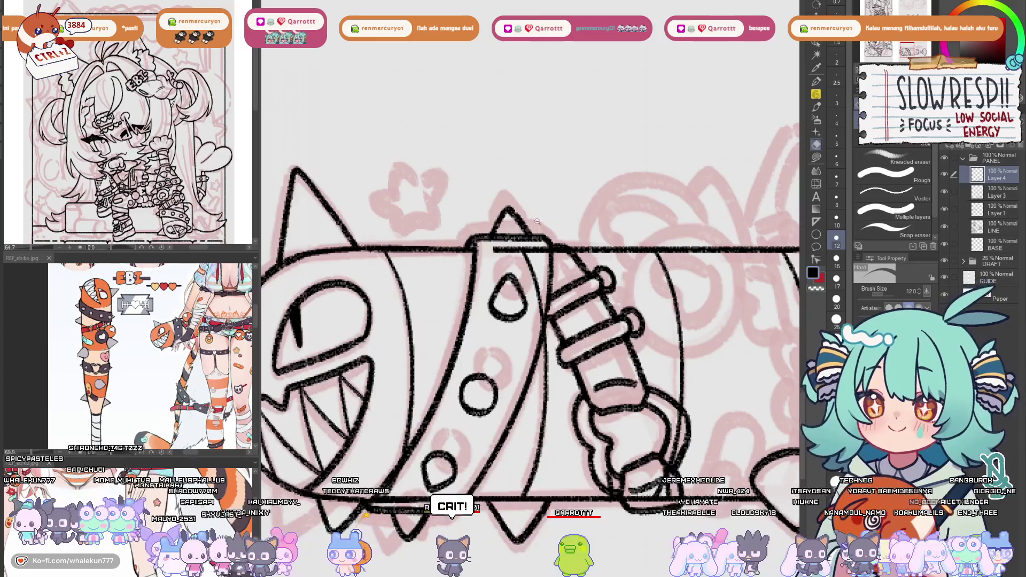
scroll(481, 221, up, 3)
click(837, 163)
scroll(522, 288, down, 3)
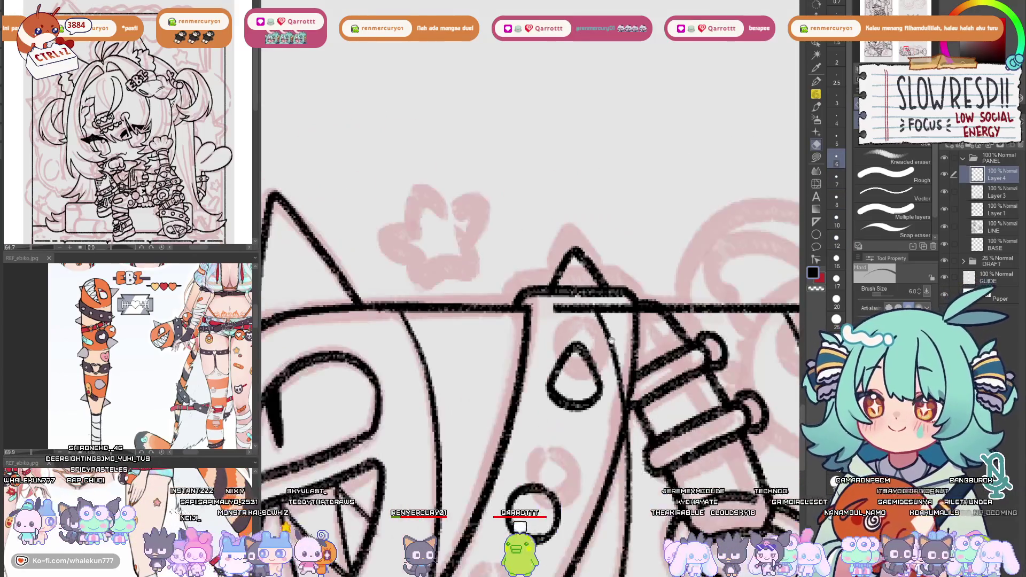
key(alt+bracketleft)
scroll(595, 163, up, 3)
key(bracketright)
key(bracketright)
key(bracketright)
key(bracketright)
mouse_move(562, 115)
mouse_down()
mouse_move(588, 112)
mouse_move(634, 133)
mouse_up()
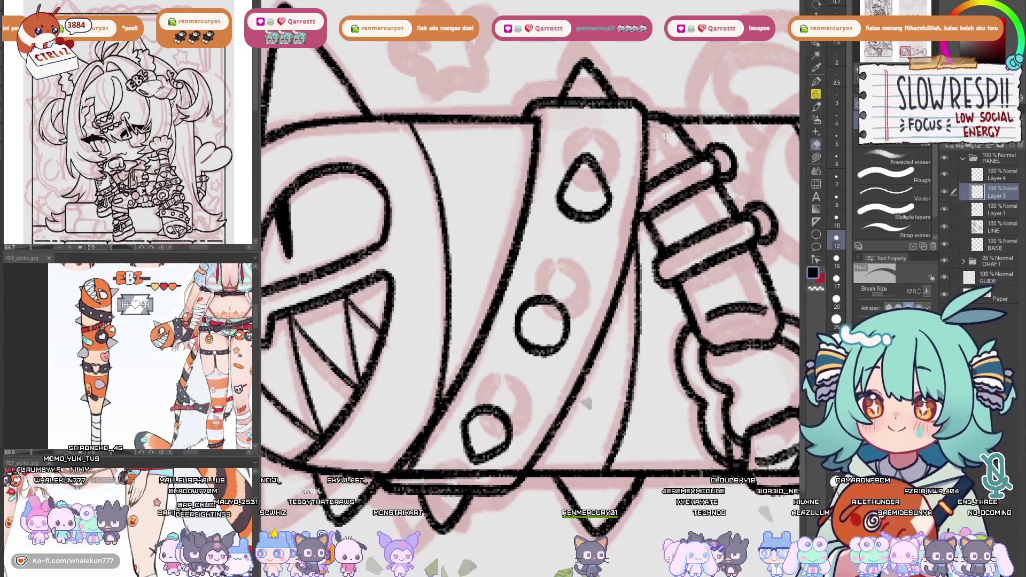
Erase the overlapping lines at the hand's bottom and the thin outline beside the strap
mouse_move(636, 293)
mouse_down()
mouse_move(576, 280)
mouse_move(661, 236)
mouse_up()
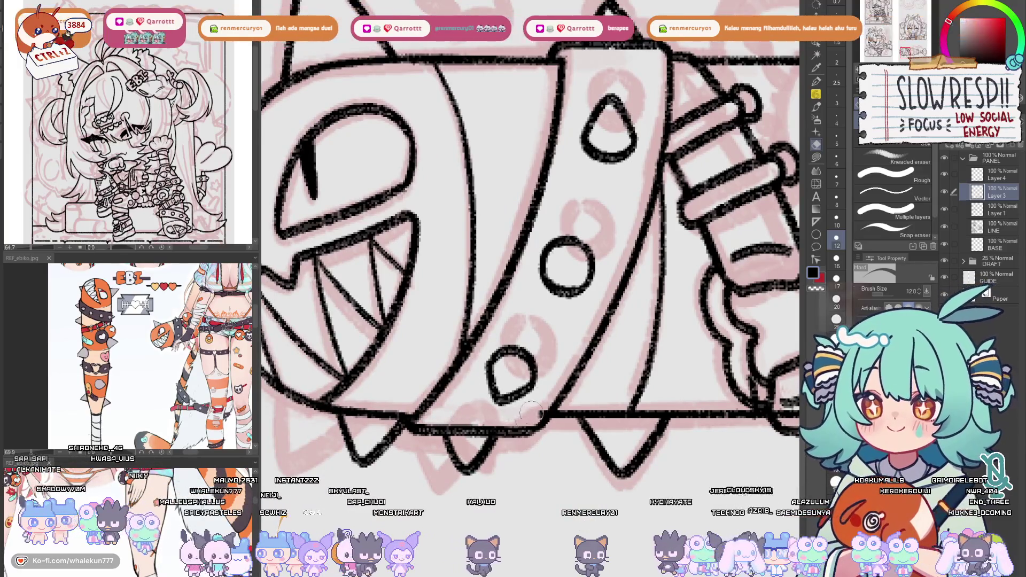
drag(765, 351, 575, 393)
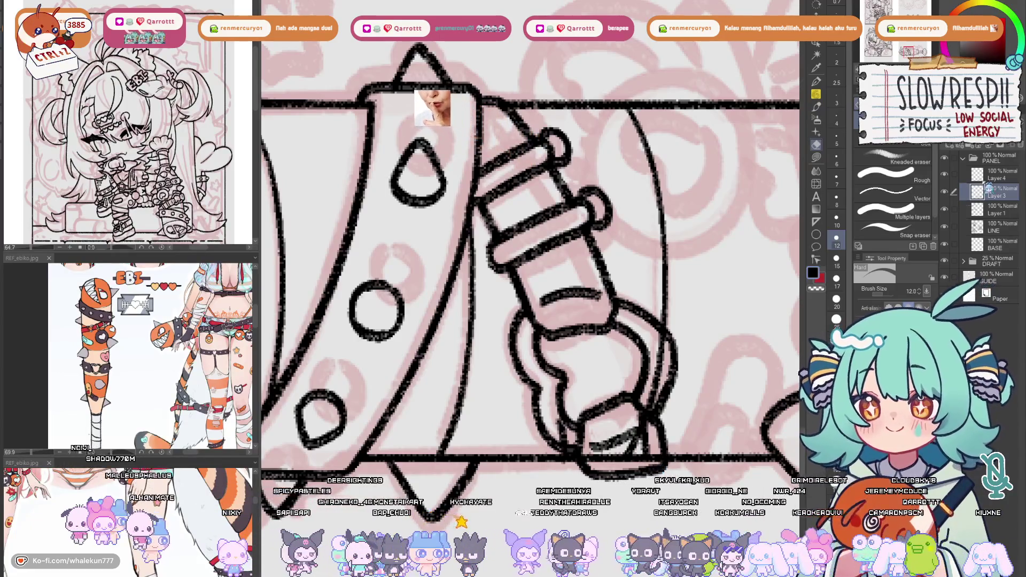
key(alt+bracketright)
drag(586, 434, 573, 419)
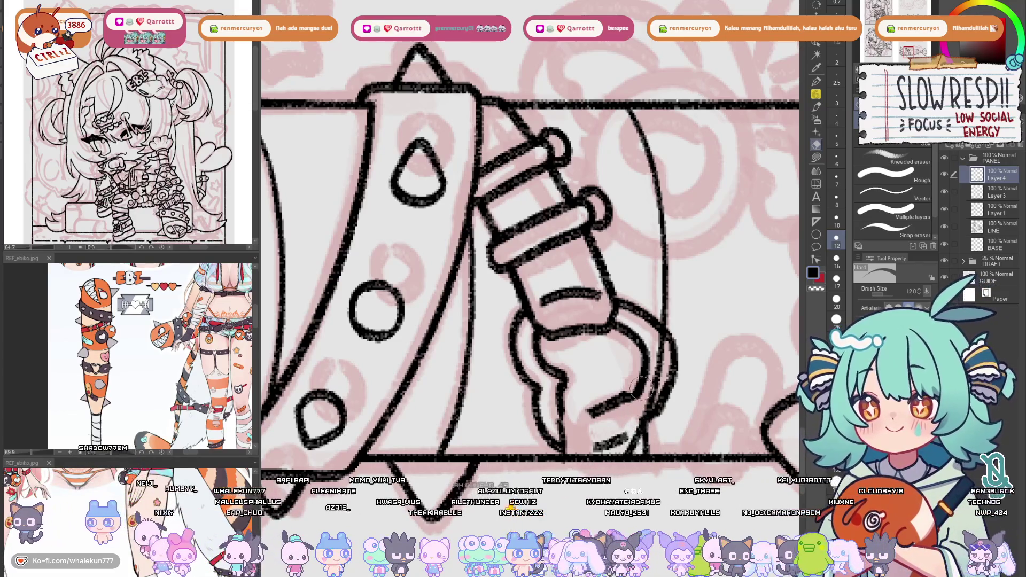
key(p)
drag(588, 411, 617, 392)
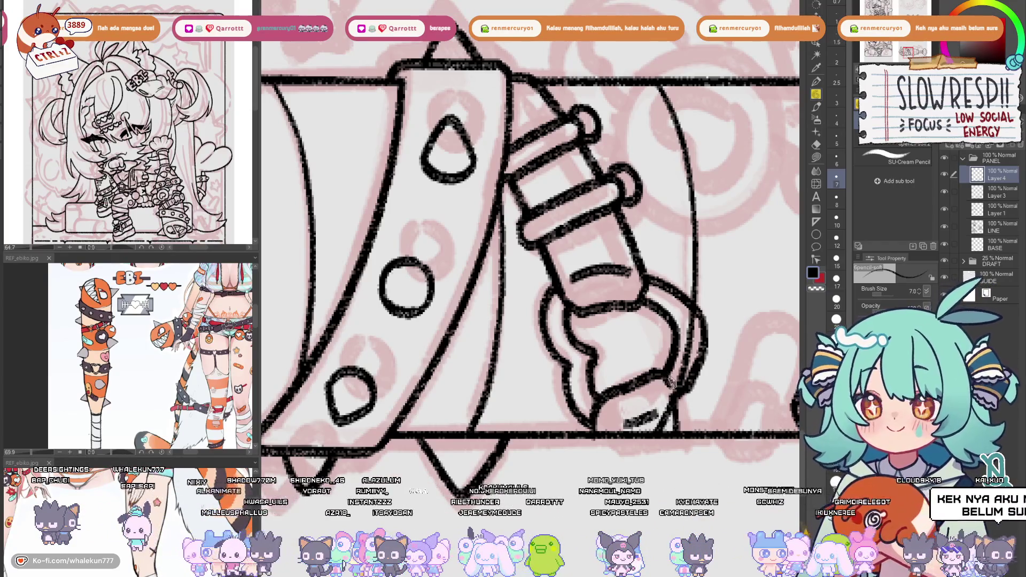
key(ctrl+z)
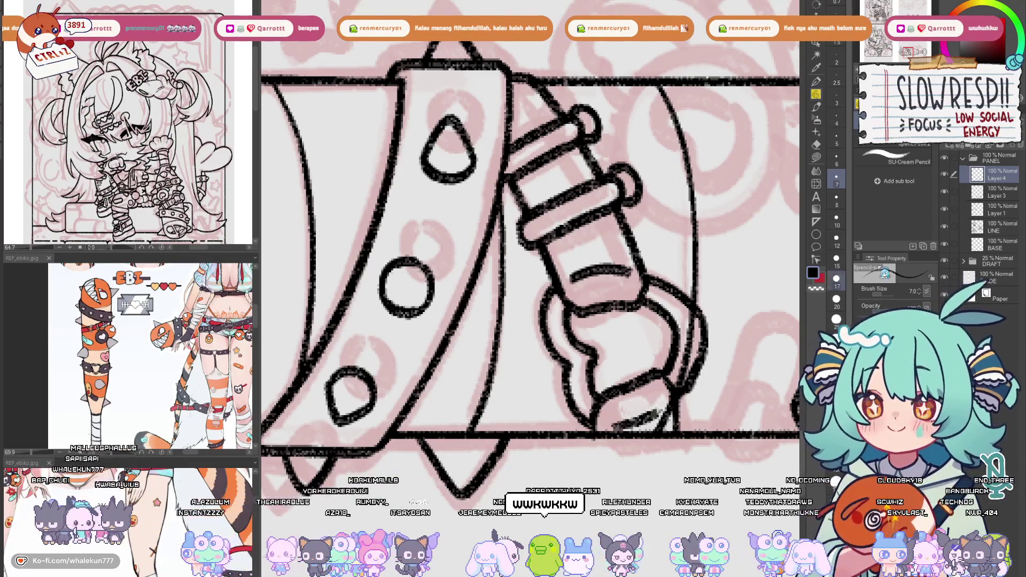
key(alt+bracketleft)
key(e)
drag(690, 302, 666, 399)
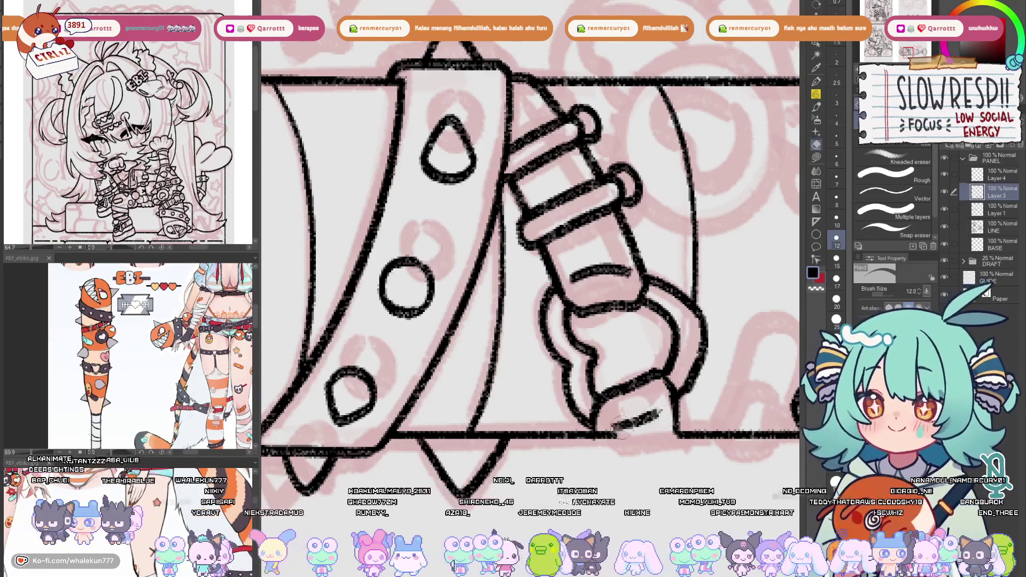
On Layer 4 with the pencil, redraw the hand's bottom outline as one continuous line
key(alt+bracketright)
key(p)
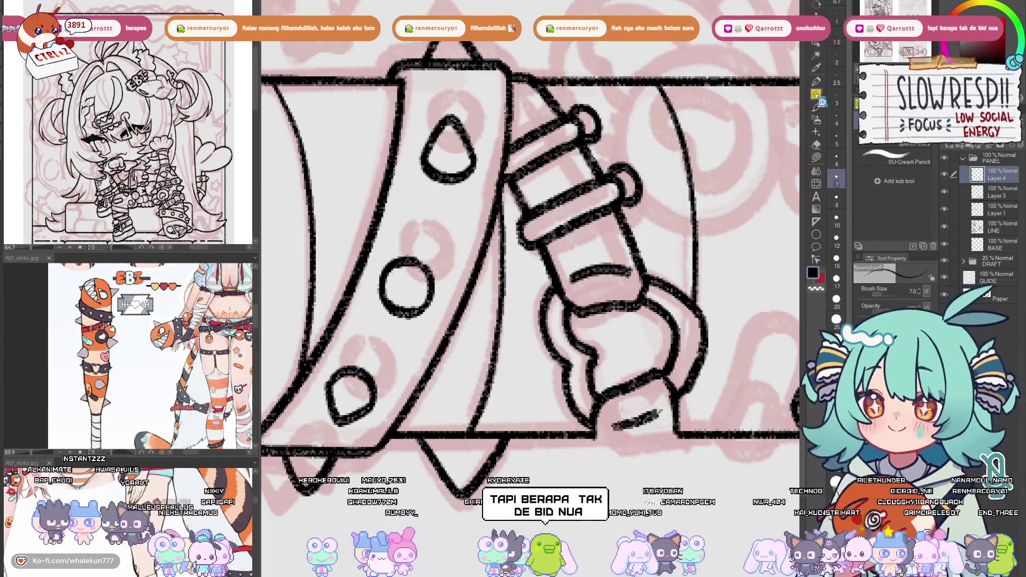
scroll(693, 347, down, 2)
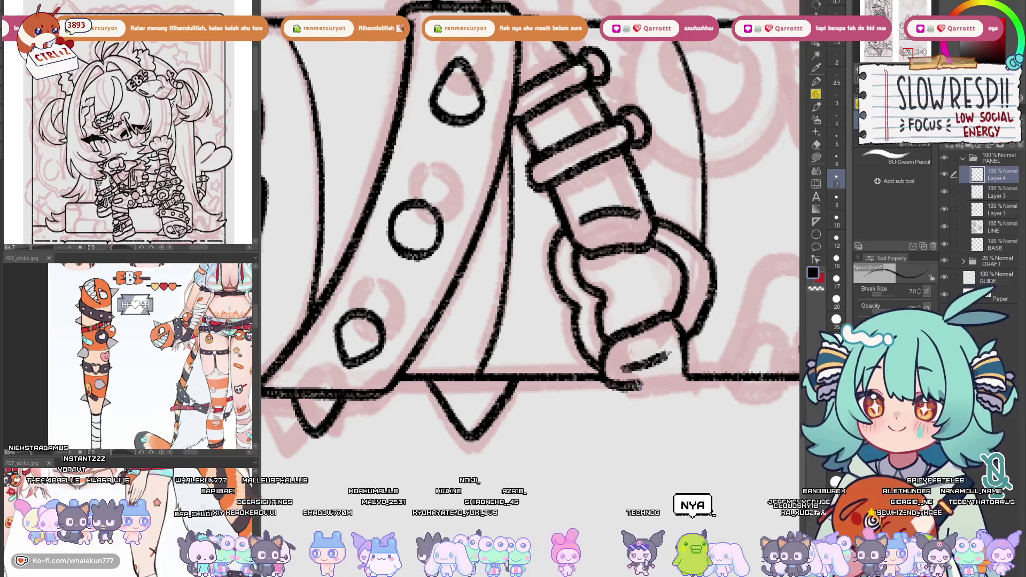
drag(635, 385, 688, 371)
key(ctrl+z)
key(ctrl+z)
mouse_move(601, 374)
mouse_down()
mouse_move(641, 385)
mouse_move(687, 371)
mouse_up()
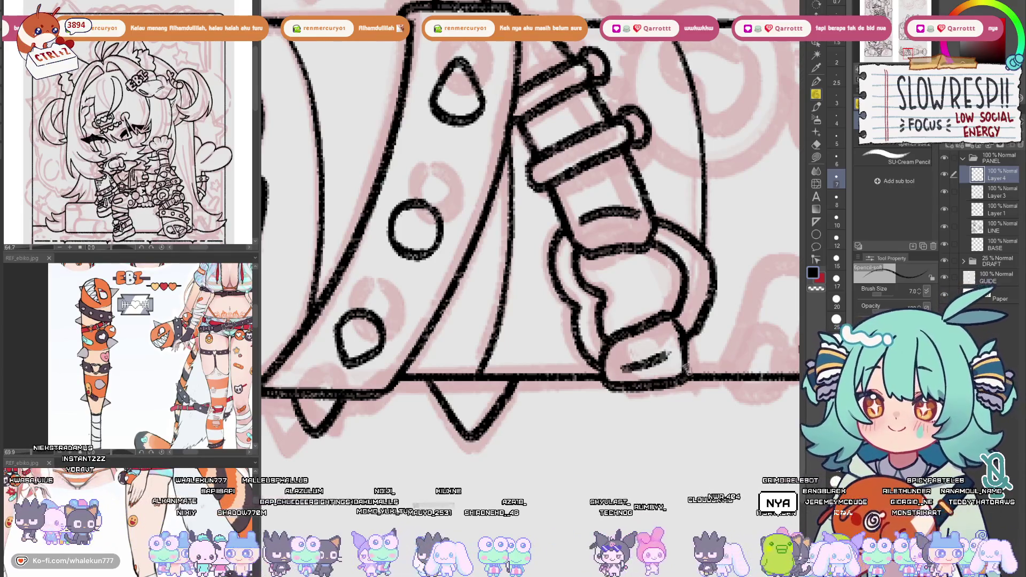
mouse_move(705, 337)
mouse_down()
mouse_move(612, 422)
mouse_move(652, 389)
mouse_move(659, 405)
mouse_move(669, 358)
mouse_move(665, 399)
mouse_up()
key(e)
key(p)
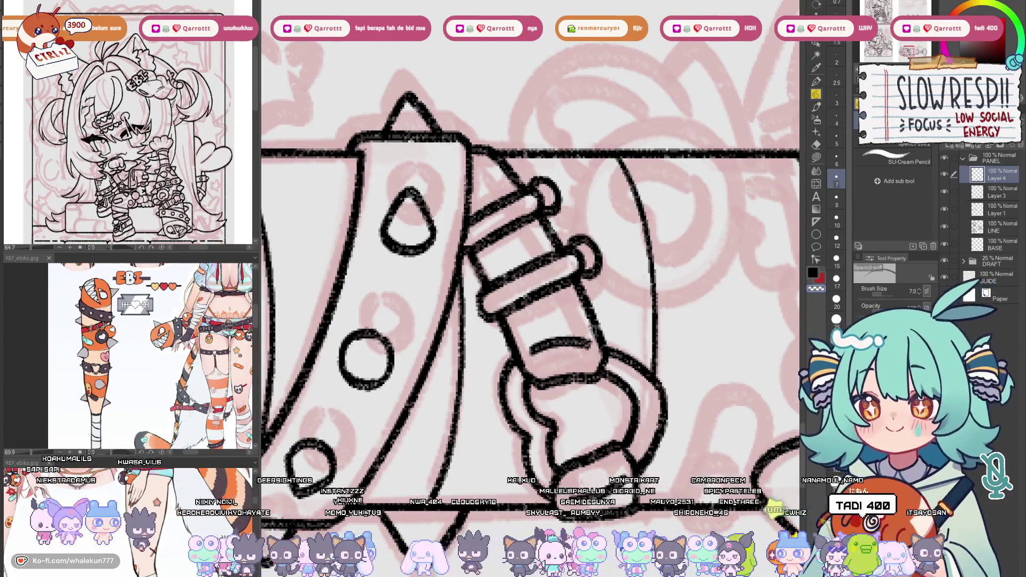
Try a stroke along the ring's right edge, then toggle the line layer to check the sketch
scroll(592, 330, down, 3)
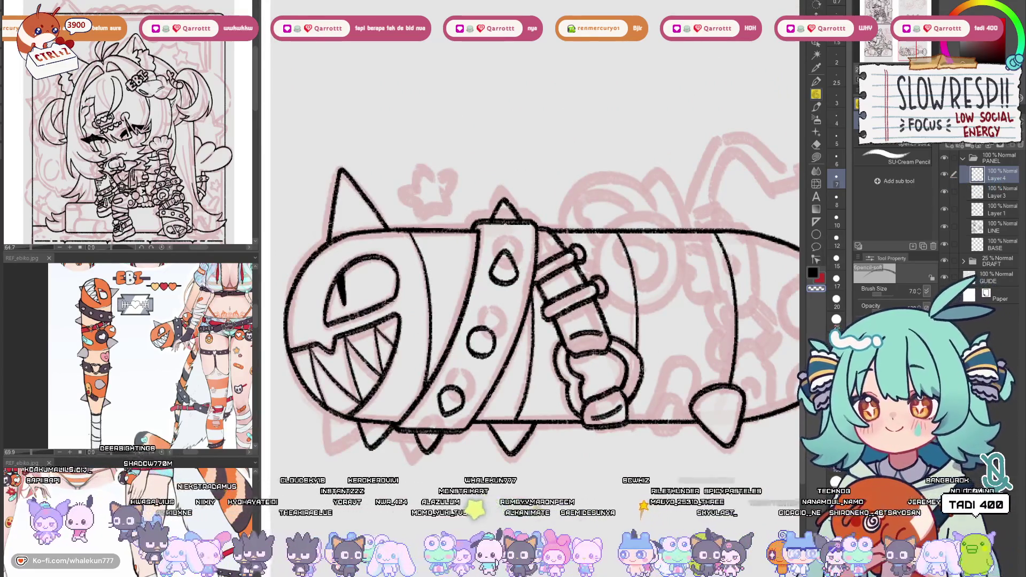
scroll(637, 373, up, 2)
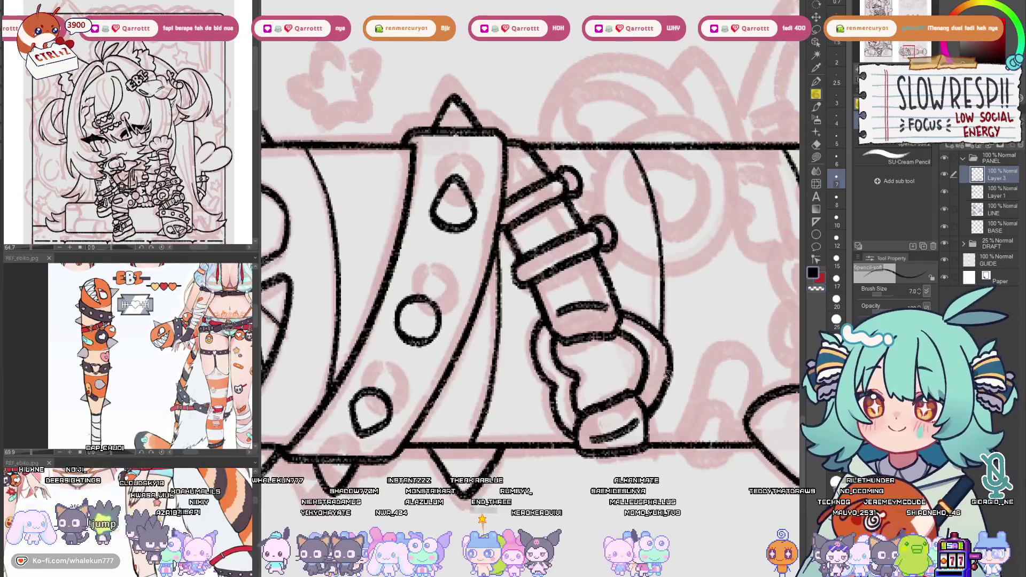
drag(679, 356, 661, 403)
key(ctrl+z)
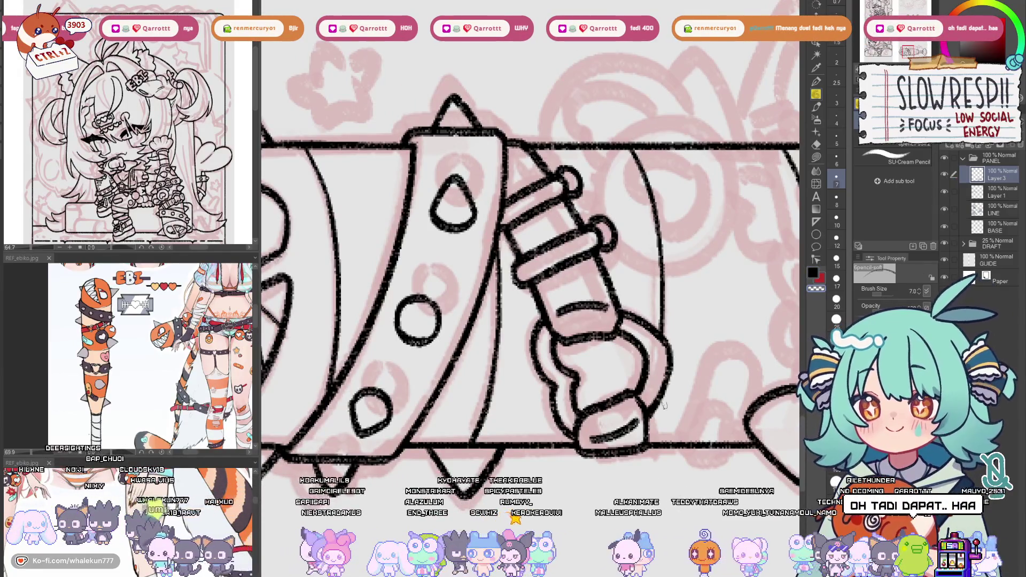
drag(676, 374, 669, 399)
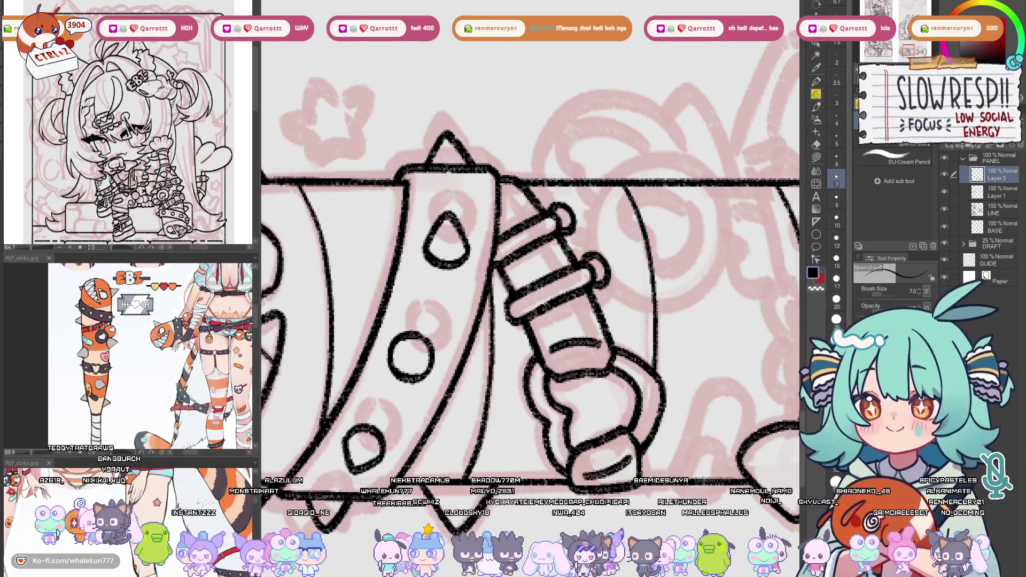
scroll(657, 319, down, 5)
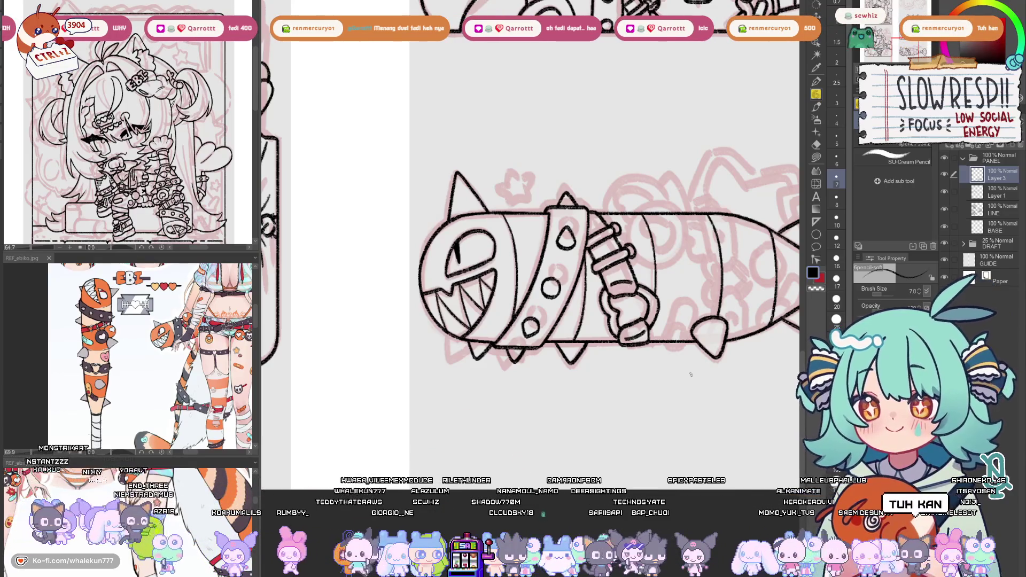
click(944, 191)
click(945, 191)
drag(707, 299, 636, 314)
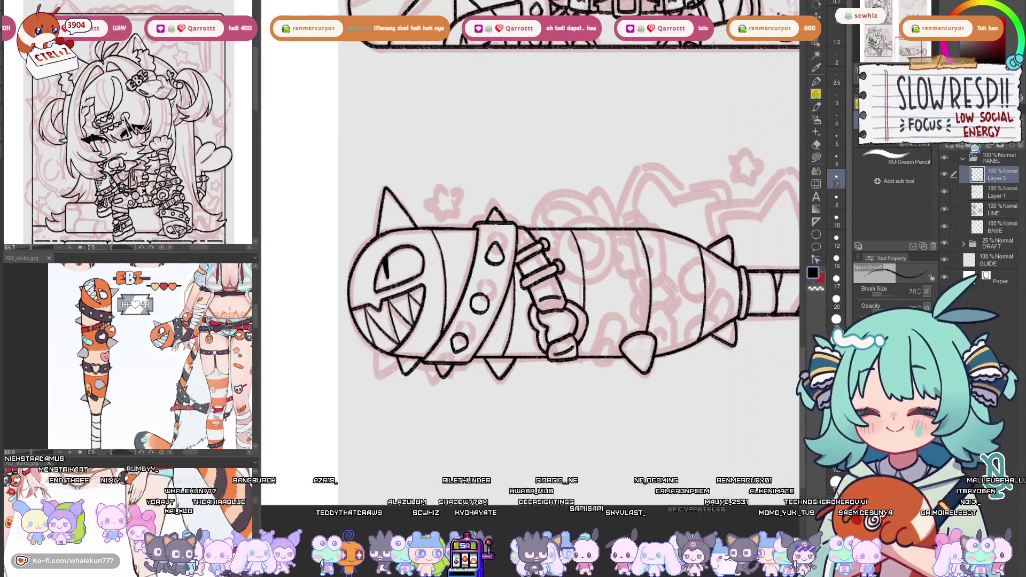
Add a new layer above Layer 3 and try a curved line over the band, then undo it
click(975, 154)
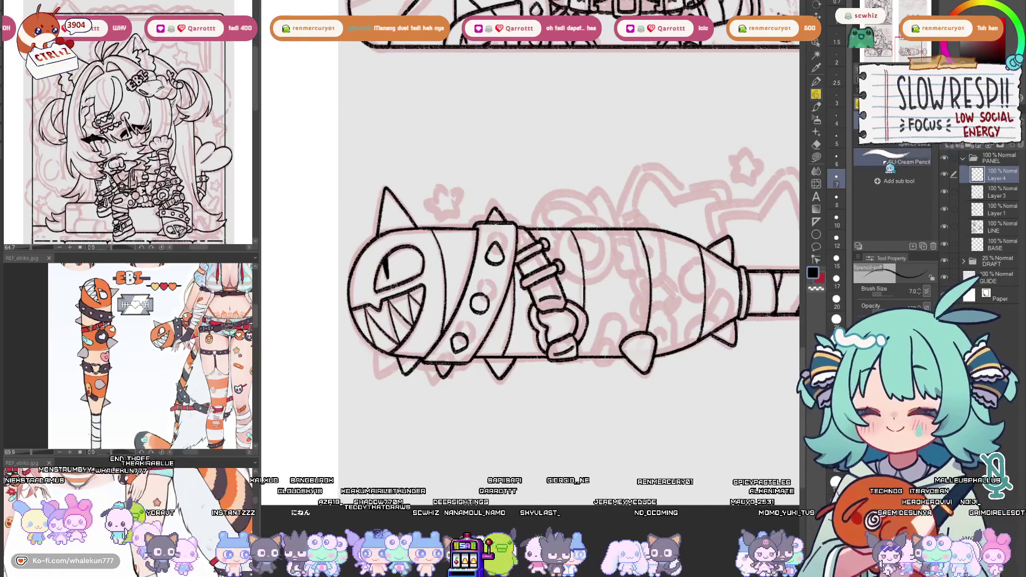
scroll(564, 209, up, 2)
mouse_move(563, 208)
mouse_down()
mouse_move(526, 294)
mouse_move(571, 200)
mouse_up()
key(ctrl+z)
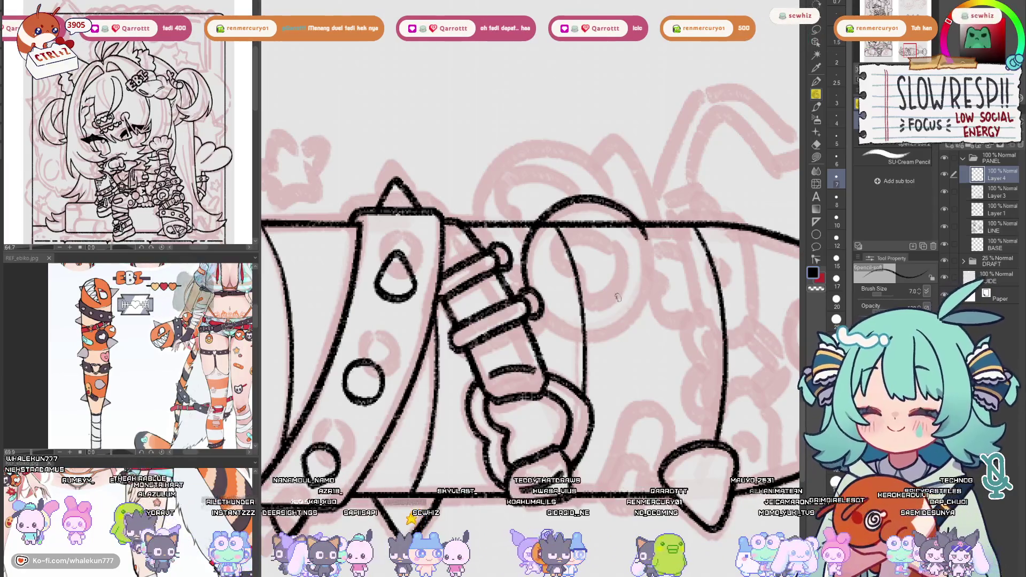
key(ctrl+z)
mouse_move(611, 268)
mouse_down()
mouse_move(553, 289)
mouse_move(579, 289)
mouse_up()
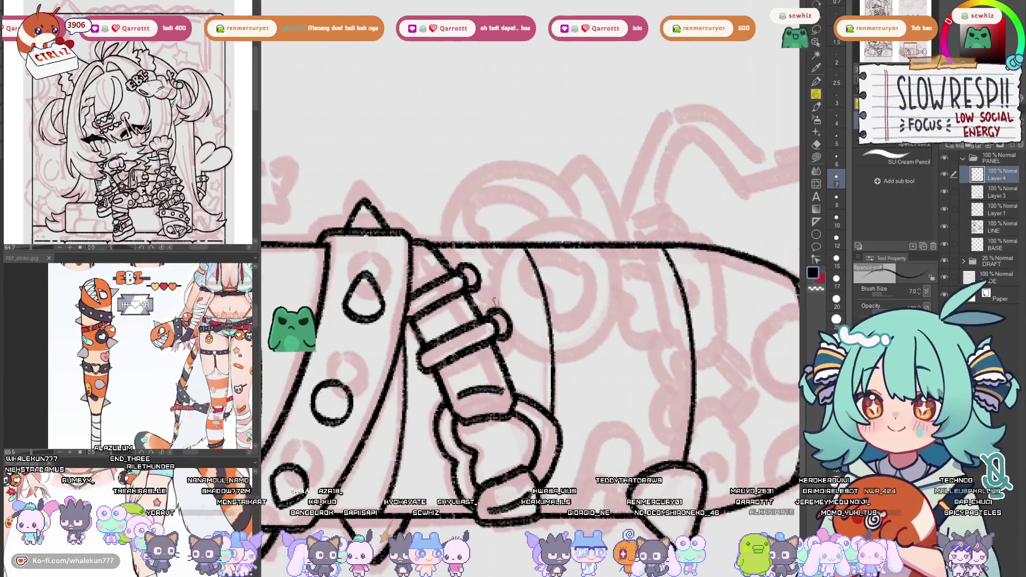
Try several arcs over the strap's top, undo each, and pick the Ellipse sub-tool
drag(493, 289, 625, 246)
key(ctrl+z)
mouse_move(495, 308)
mouse_down()
mouse_move(508, 249)
mouse_move(634, 276)
mouse_up()
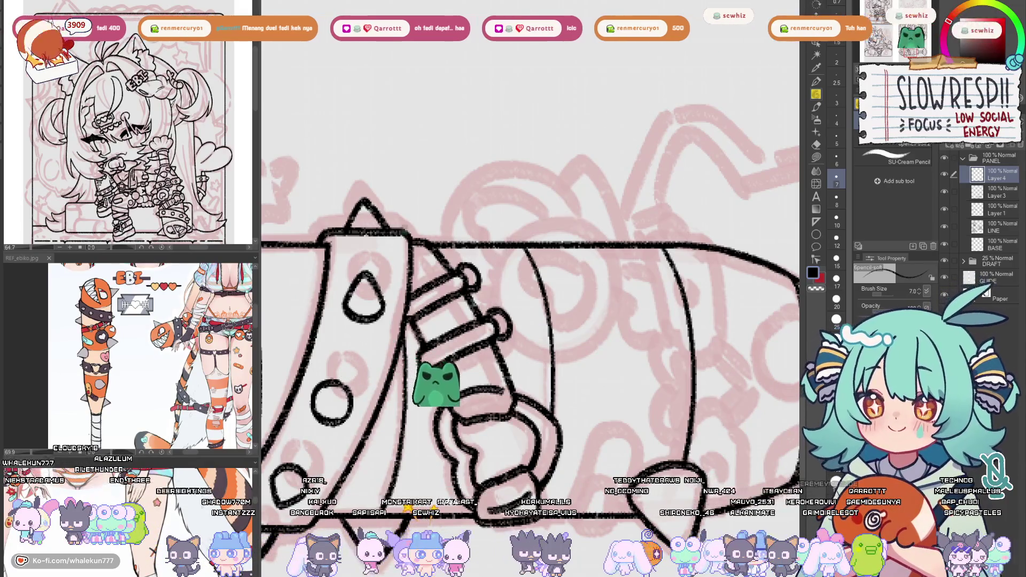
key(ctrl+z)
mouse_move(492, 305)
mouse_down()
mouse_move(604, 221)
mouse_move(640, 264)
mouse_up()
key(ctrl+z)
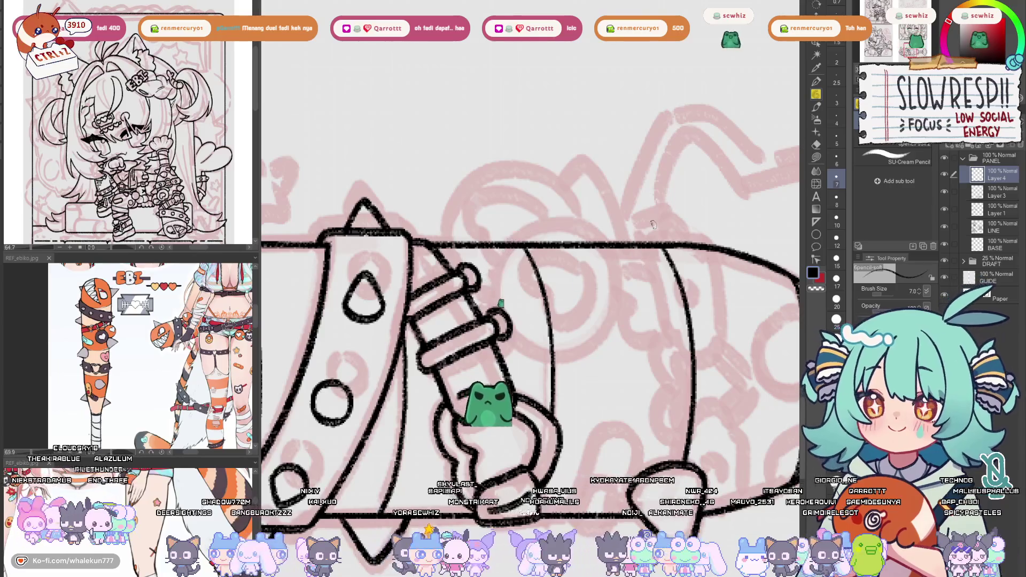
click(816, 234)
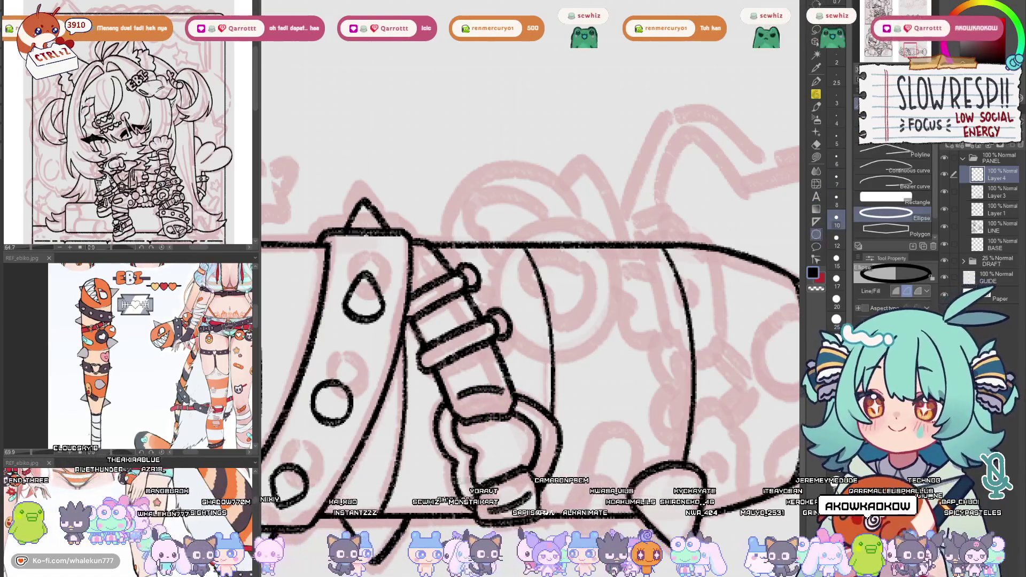
Draw a large circle guide over the strap, shift it up-right, and lower its opacity
drag(481, 219, 635, 372)
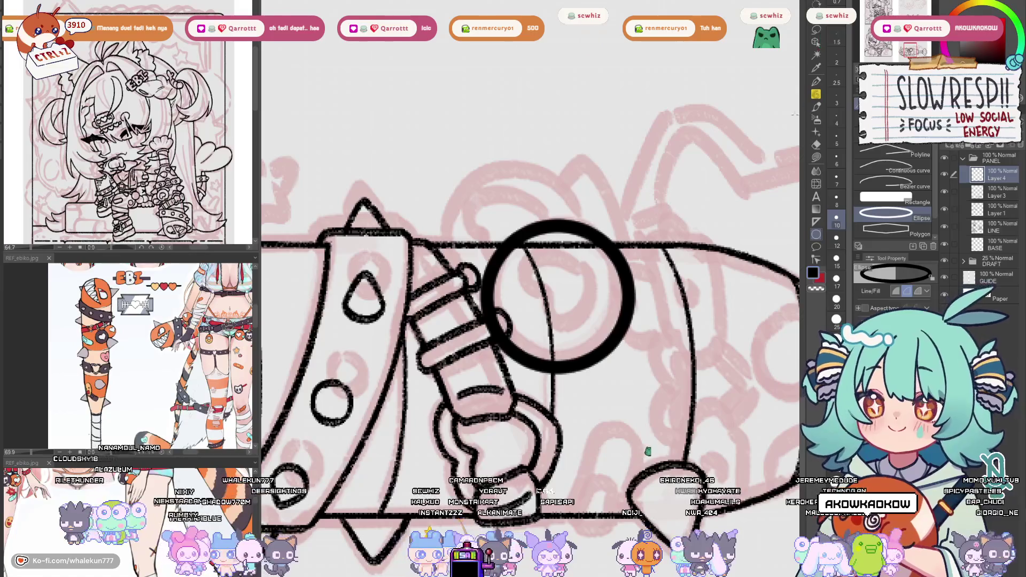
key(k)
drag(638, 330, 648, 321)
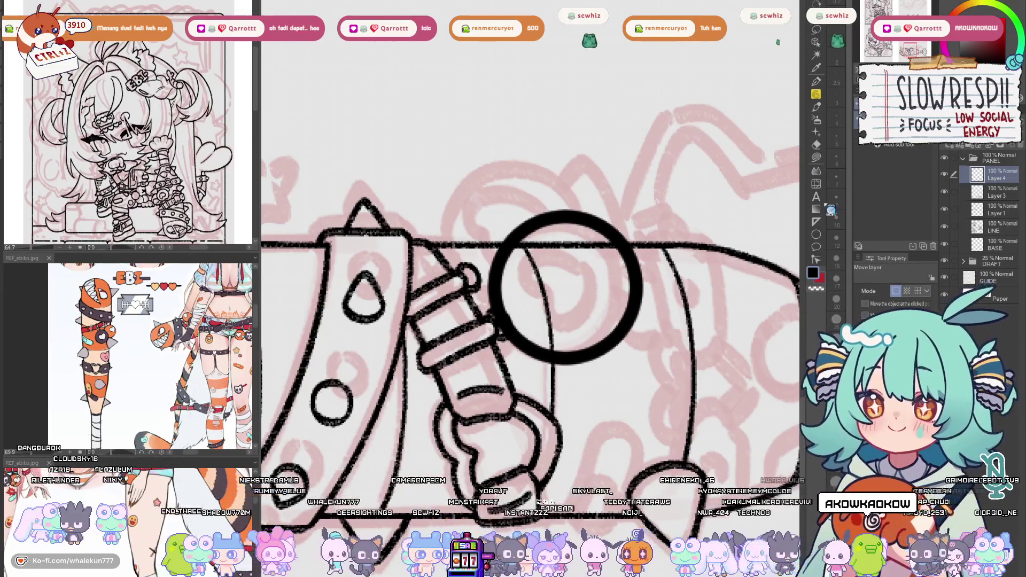
drag(1016, 137, 986, 137)
On a new layer beneath the guide, ink the ring's left arc
click(997, 192)
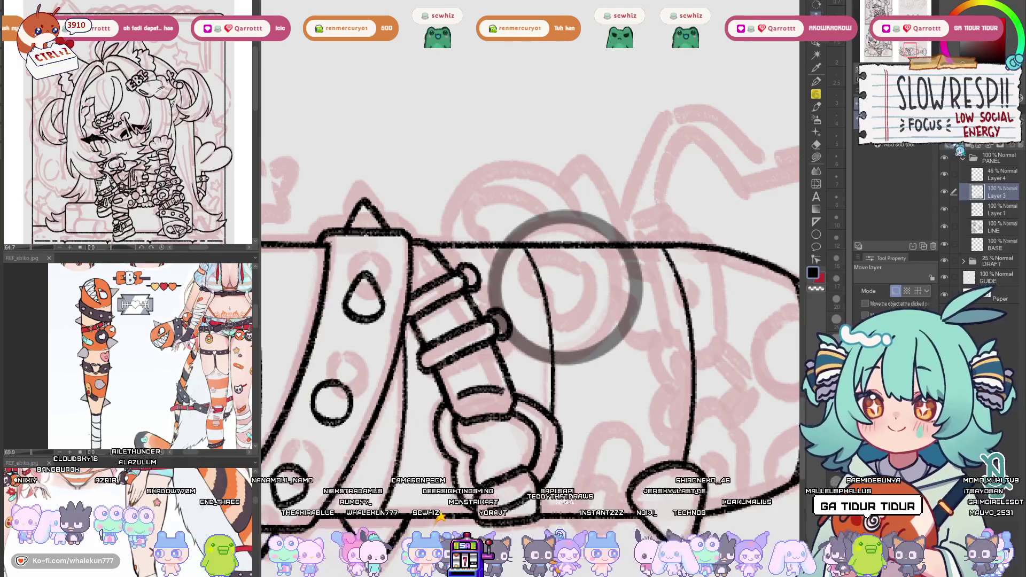
key(ctrl+shift+n)
key(p)
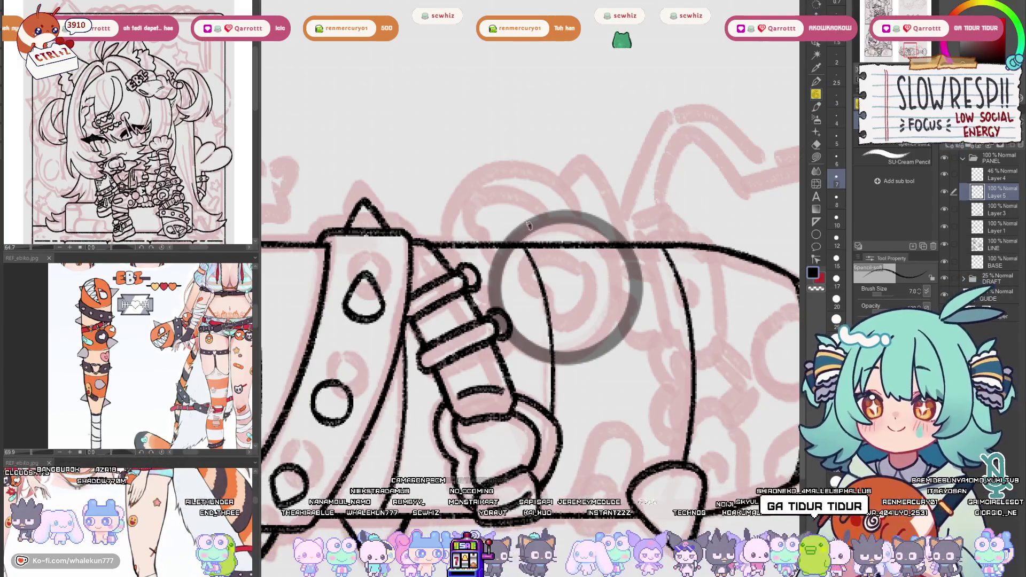
drag(529, 224, 494, 291)
key(ctrl+z)
drag(501, 252, 494, 313)
mouse_move(532, 222)
mouse_down()
mouse_move(503, 251)
mouse_move(496, 305)
mouse_up()
key(ctrl+z)
key(ctrl+z)
mouse_move(541, 219)
mouse_down()
mouse_move(509, 247)
mouse_move(495, 314)
mouse_up()
Ink the ring's upper-left arc using mirrored and rotated views, then reset the rotation
key(h)
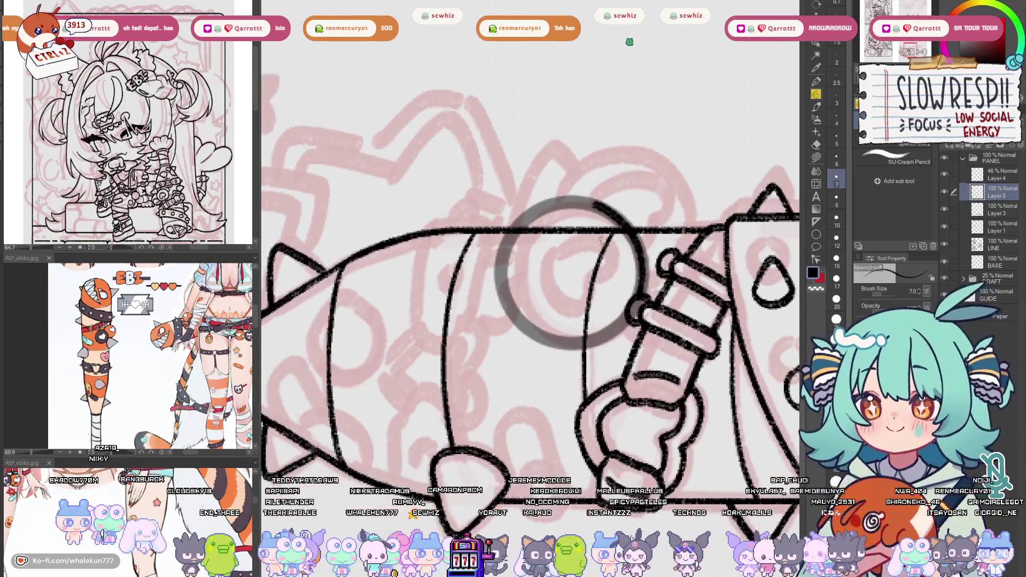
mouse_move(558, 202)
mouse_down()
mouse_move(515, 232)
mouse_move(510, 306)
mouse_move(556, 262)
mouse_move(616, 231)
mouse_move(523, 294)
mouse_up()
key(h)
key(ctrl+z)
mouse_move(587, 243)
mouse_down()
mouse_move(558, 254)
mouse_move(521, 297)
mouse_move(532, 269)
mouse_up()
key(ctrl+z)
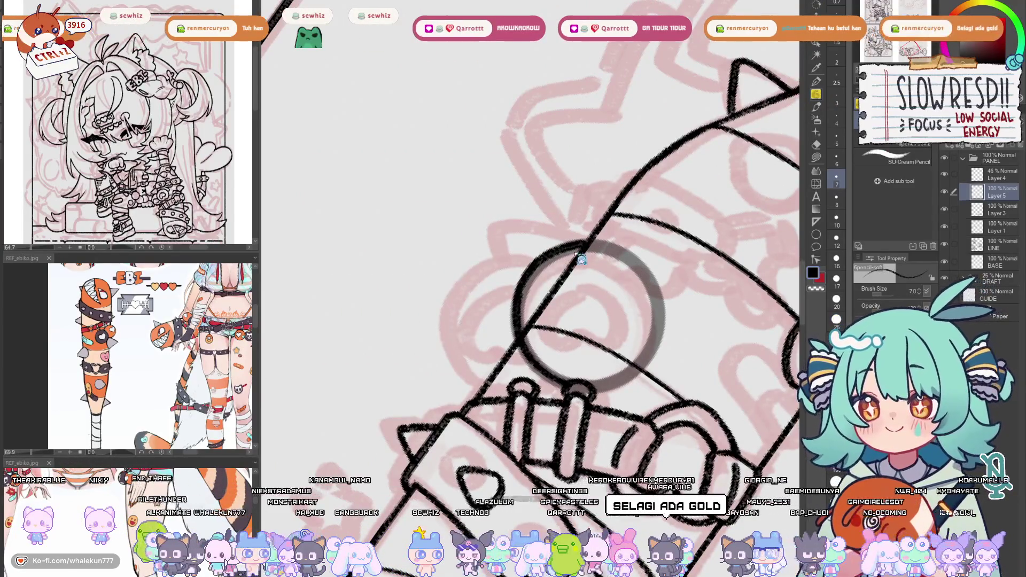
key(ctrl+z)
drag(587, 244, 516, 299)
drag(544, 266, 517, 259)
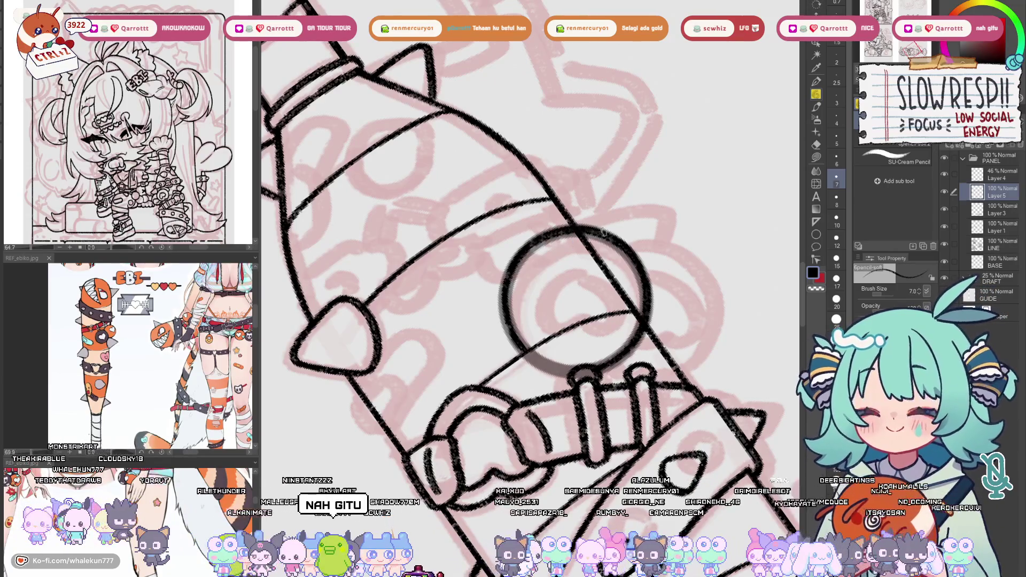
mouse_move(568, 222)
mouse_down()
mouse_move(452, 201)
mouse_move(654, 335)
mouse_move(615, 225)
mouse_move(457, 198)
mouse_move(544, 238)
mouse_up()
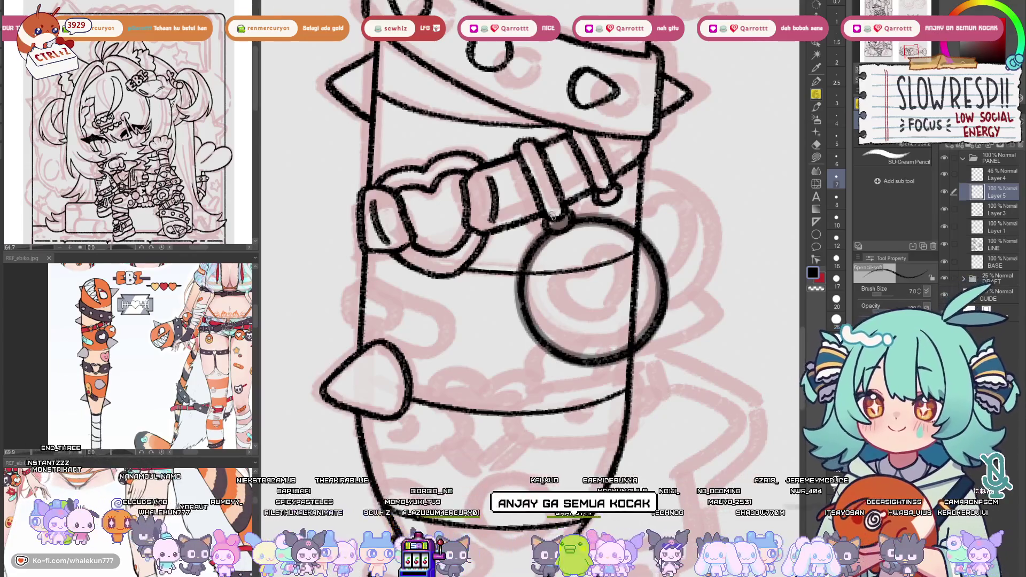
key(minus)
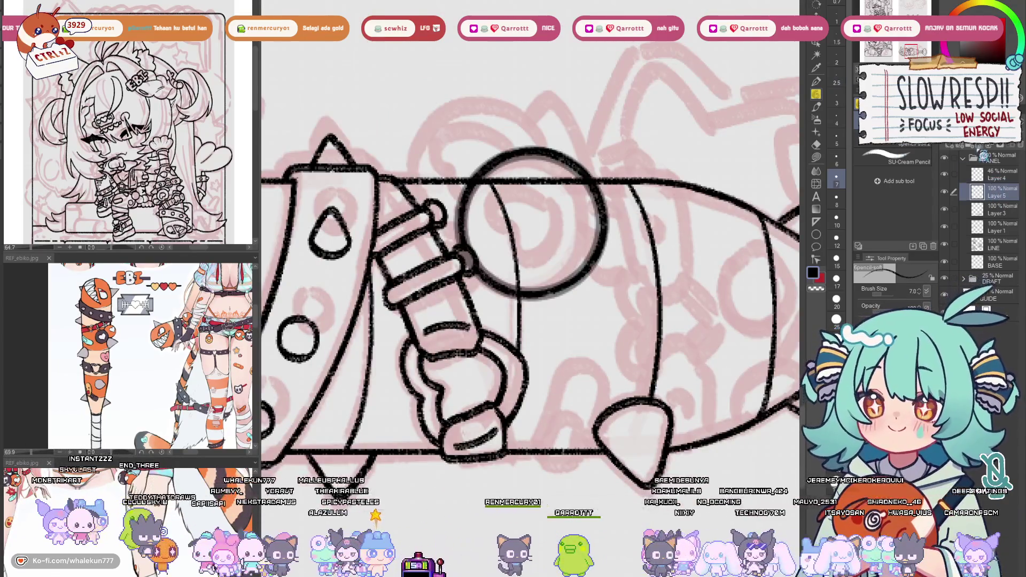
Delete the circle guide, duplicate the ring, and rotate the copy into place down-right
click(1011, 176)
key(Delete)
key(ctrl+j)
key(k)
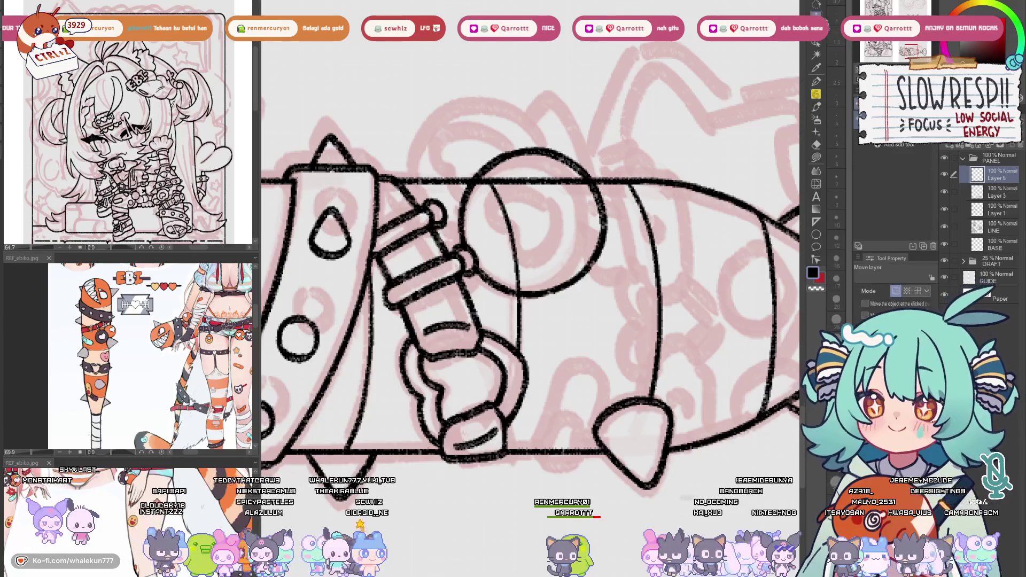
mouse_move(599, 230)
mouse_down()
mouse_move(634, 282)
mouse_move(646, 264)
mouse_up()
key(ctrl+t)
drag(694, 242, 623, 270)
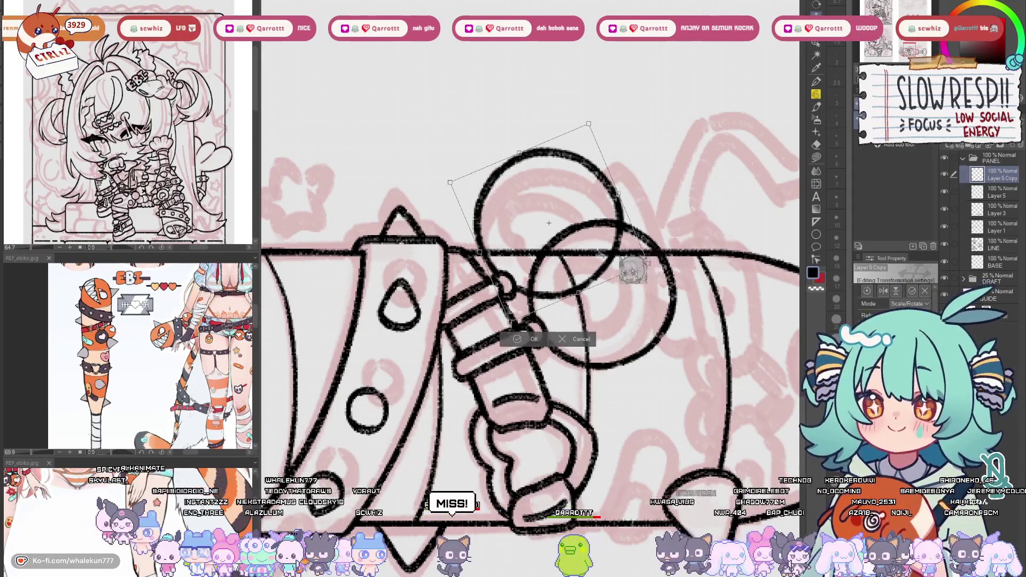
key(Return)
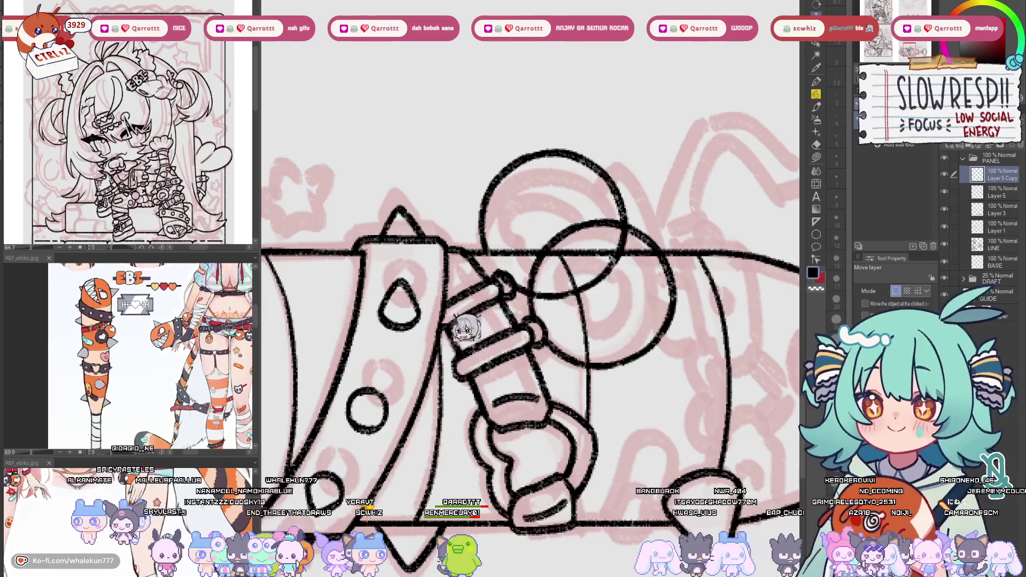
Nudge the rings down about 15 px
key(p)
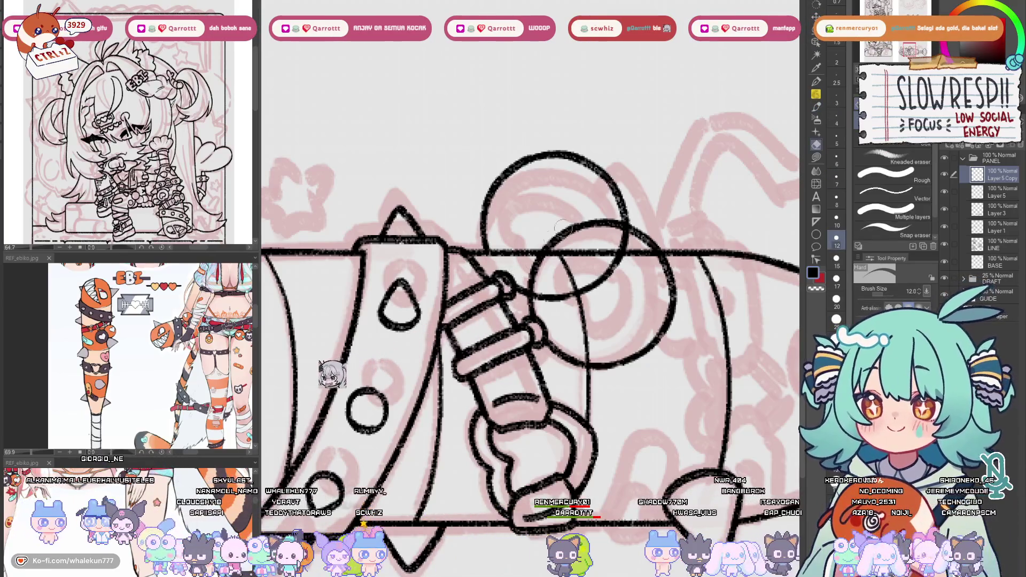
key(k)
drag(602, 250, 603, 258)
key(p)
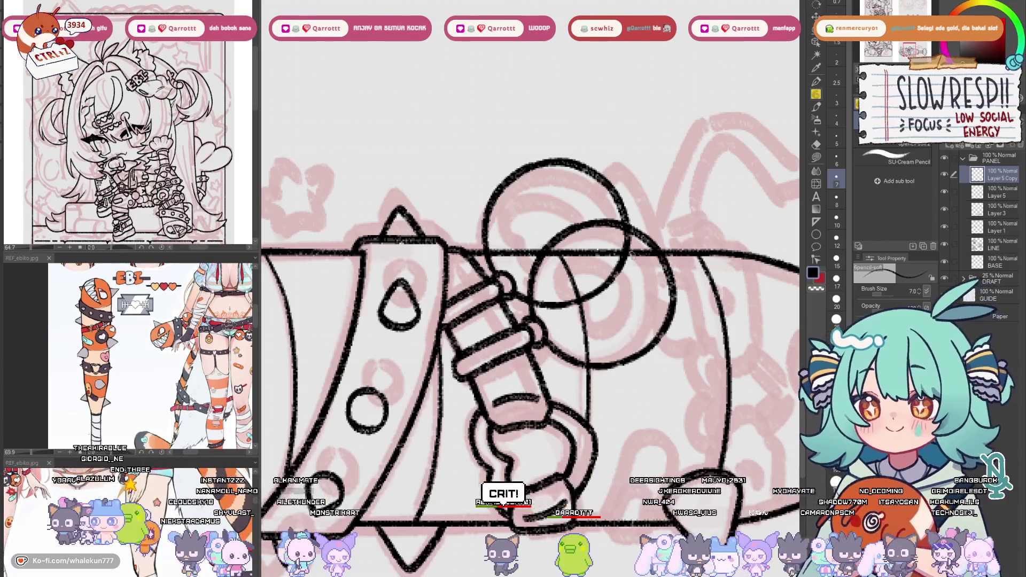
key(e)
key(p)
mouse_move(522, 236)
mouse_down()
mouse_move(545, 286)
mouse_move(575, 236)
mouse_move(606, 240)
mouse_up()
Draw short inner curves along the ring's inner top
key(ctrl+z)
mouse_move(542, 289)
mouse_down()
mouse_move(524, 269)
mouse_move(591, 242)
mouse_up()
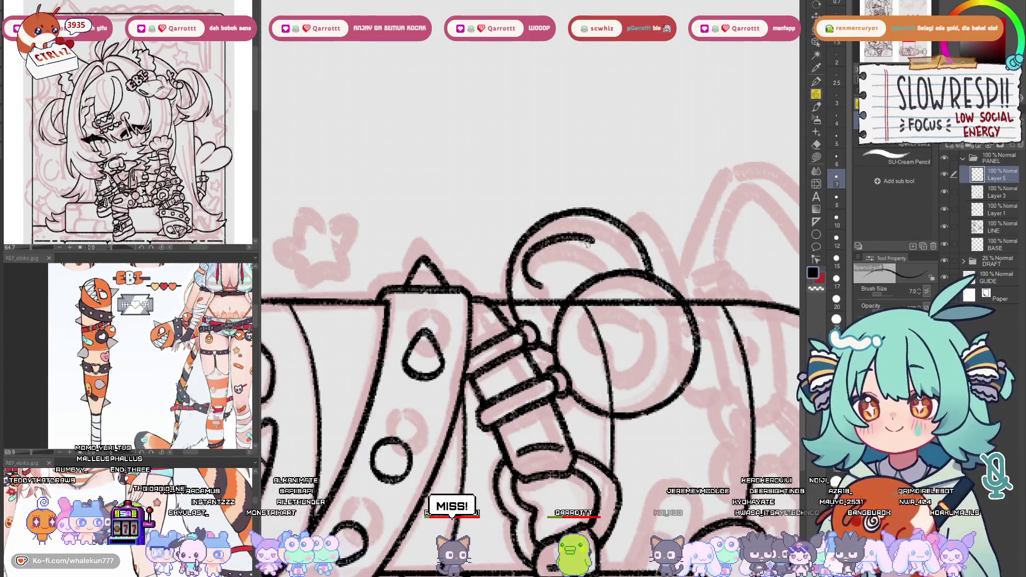
mouse_move(536, 281)
mouse_down()
mouse_move(558, 288)
mouse_move(559, 316)
mouse_up()
key(ctrl+z)
mouse_move(591, 239)
mouse_down()
mouse_move(607, 268)
mouse_move(603, 260)
mouse_up()
Try an inner arc inside the lower ring, redrawing and undoing it several times
mouse_move(588, 336)
mouse_down()
mouse_move(593, 294)
mouse_move(648, 293)
mouse_up()
key(ctrl+z)
mouse_move(596, 342)
mouse_down()
mouse_move(584, 297)
mouse_move(649, 295)
mouse_move(629, 357)
mouse_up()
key(ctrl+z)
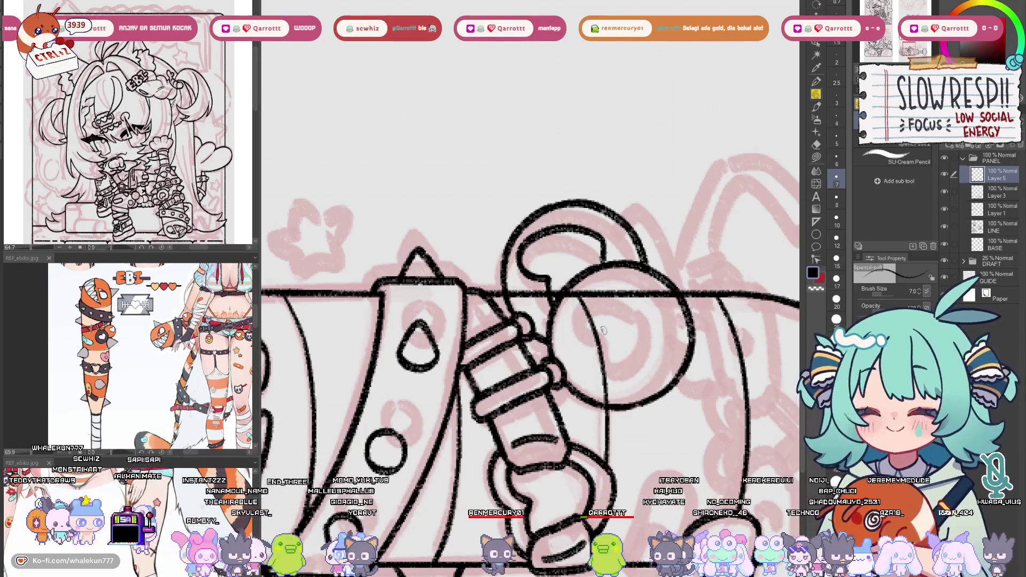
mouse_move(582, 332)
mouse_down()
mouse_move(640, 289)
mouse_move(630, 364)
mouse_move(642, 364)
mouse_move(657, 315)
mouse_up()
key(ctrl+z)
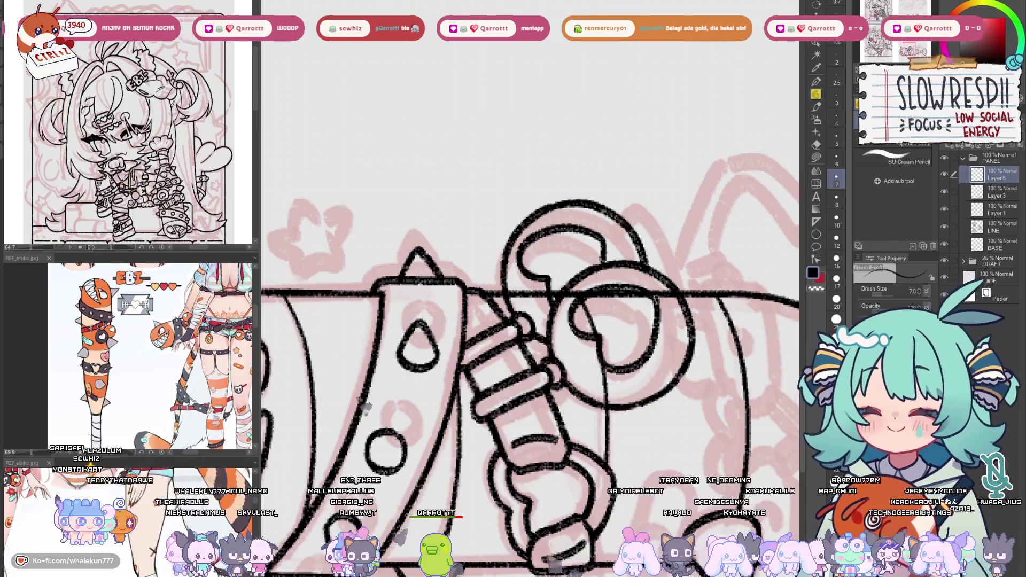
Clean up the lines around the rings on Layer 3 with a size 25 eraser
scroll(681, 296, down, 5)
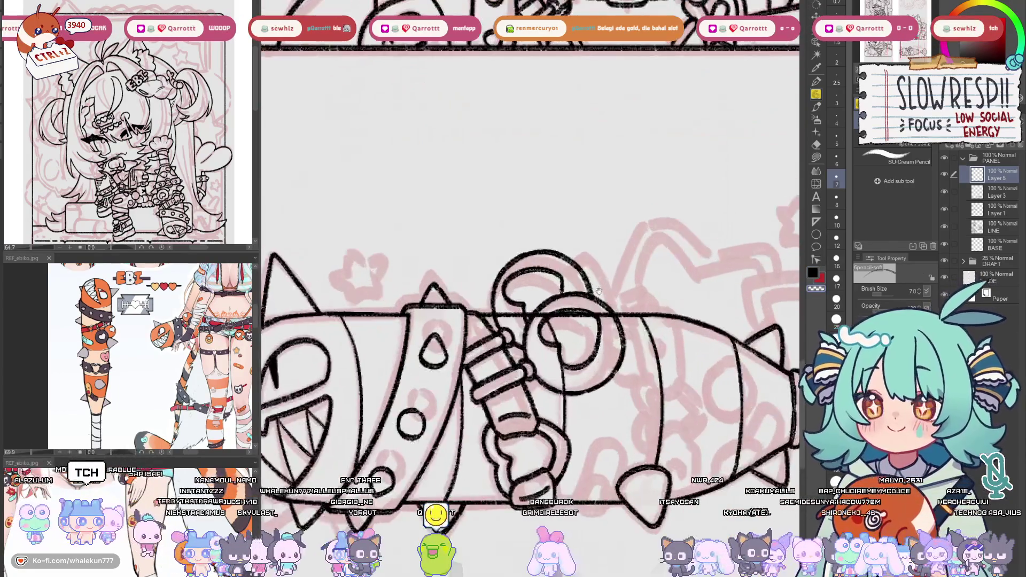
scroll(615, 342, up, 2)
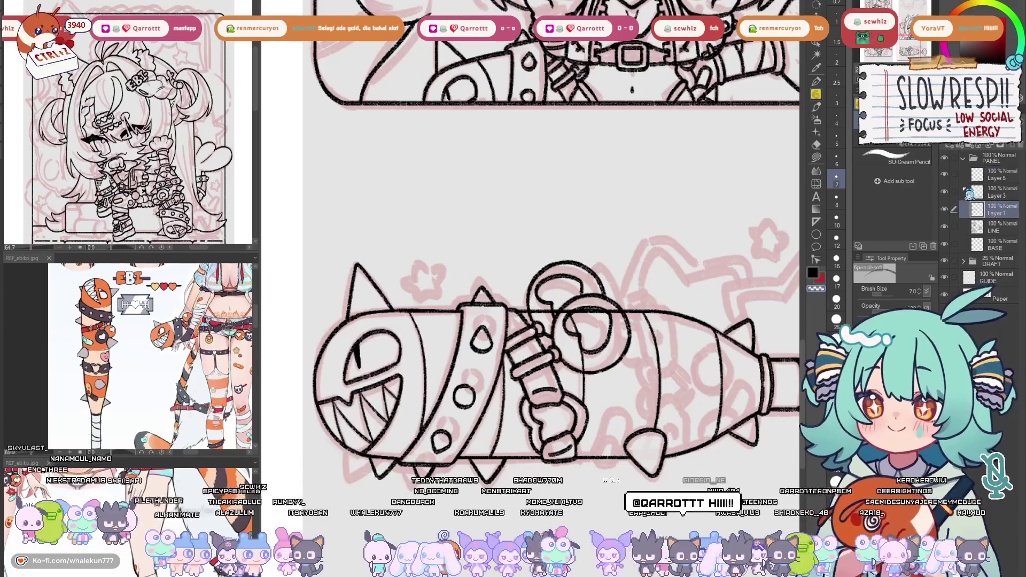
click(977, 193)
key(e)
key(bracketright)
key(bracketright)
key(bracketright)
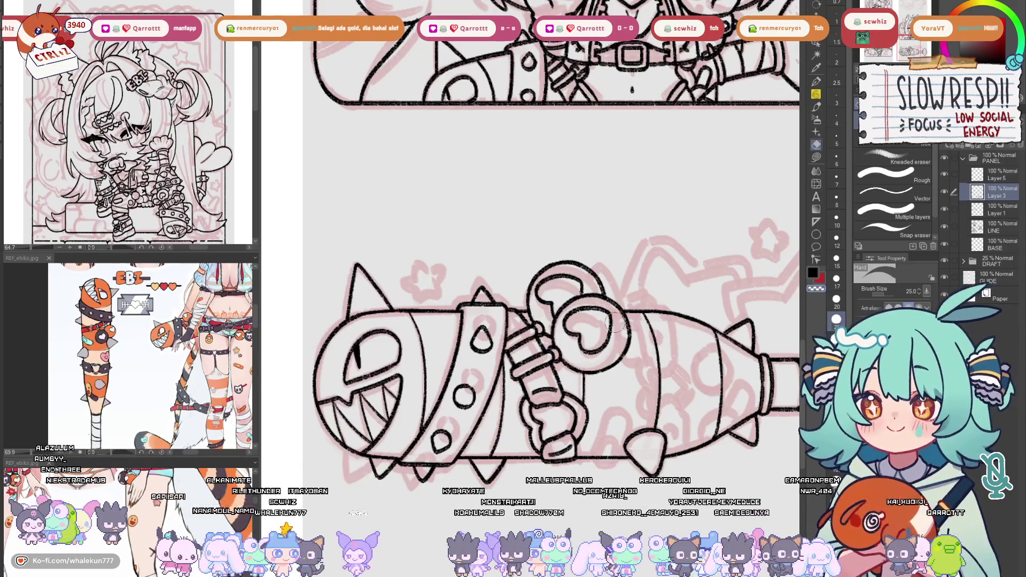
Return to the pencil on the rings layer and pan around the whole inked mallet
key(p)
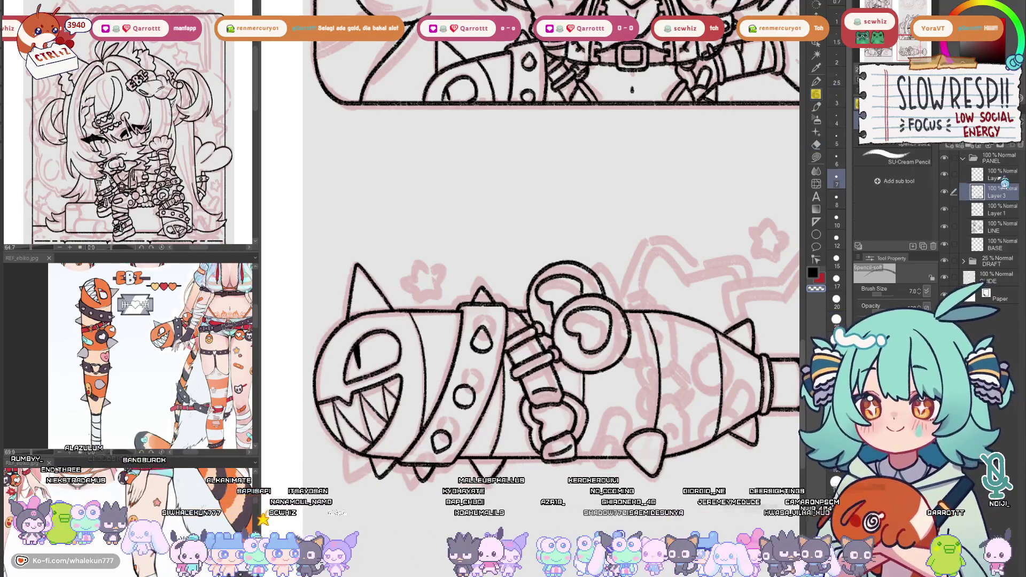
click(955, 178)
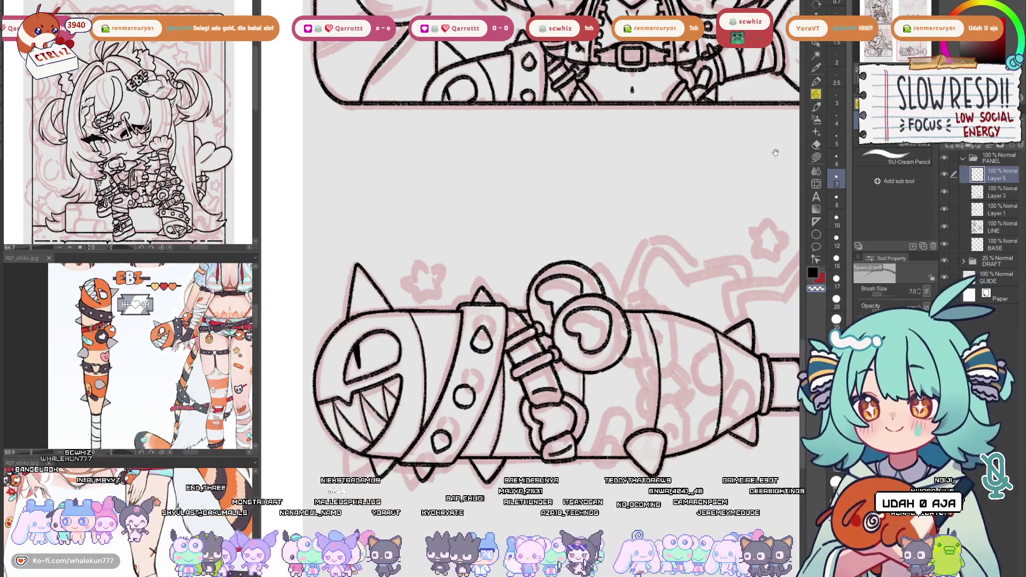
drag(776, 153, 753, 123)
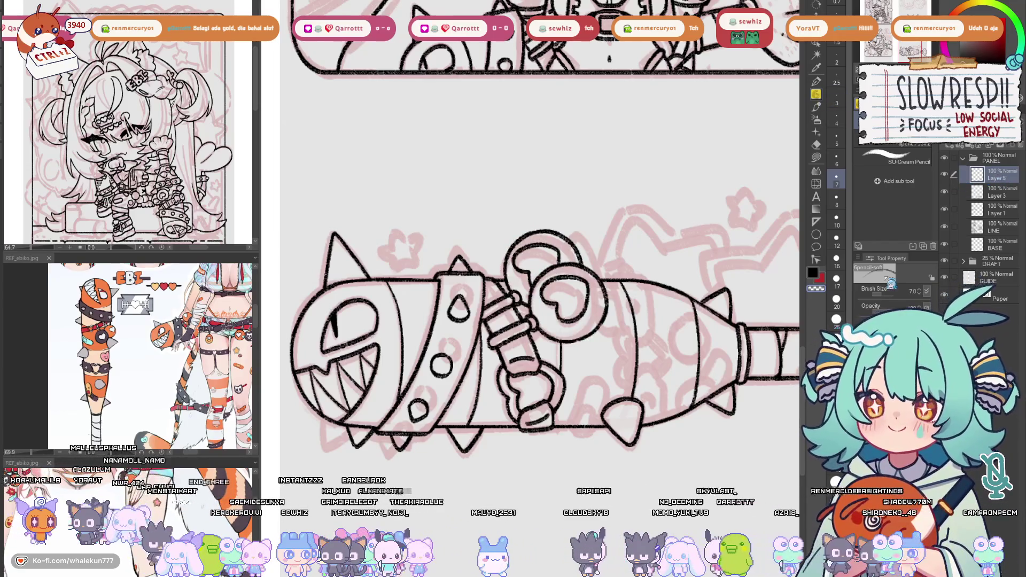
drag(630, 358, 614, 294)
scroll(615, 295, up, 2)
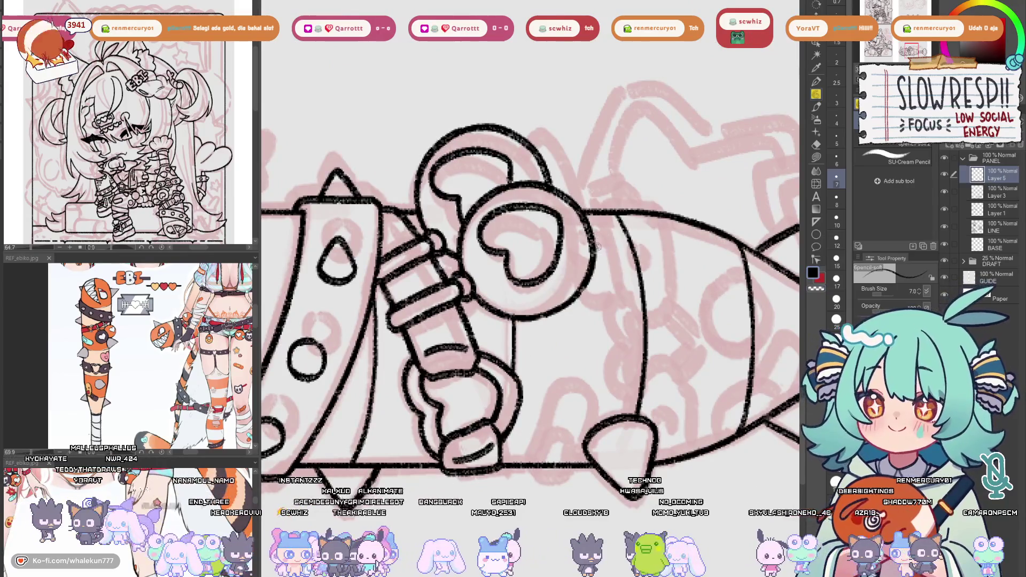
Sketch an arched second-finger outline over the handle, undoing the first attempts
scroll(608, 285, down, 3)
scroll(608, 285, up, 3)
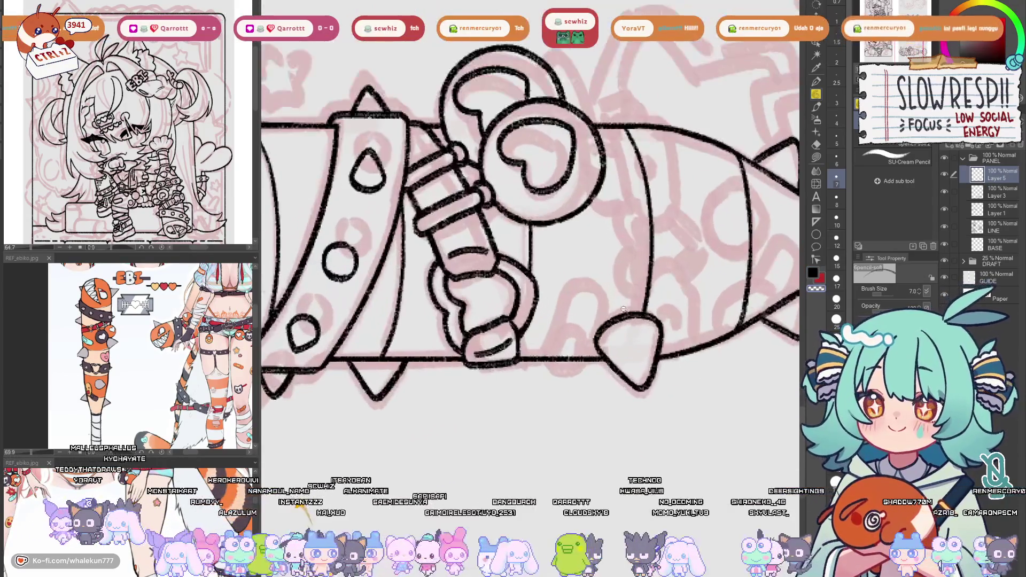
drag(608, 285, 655, 289)
scroll(706, 297, down, 3)
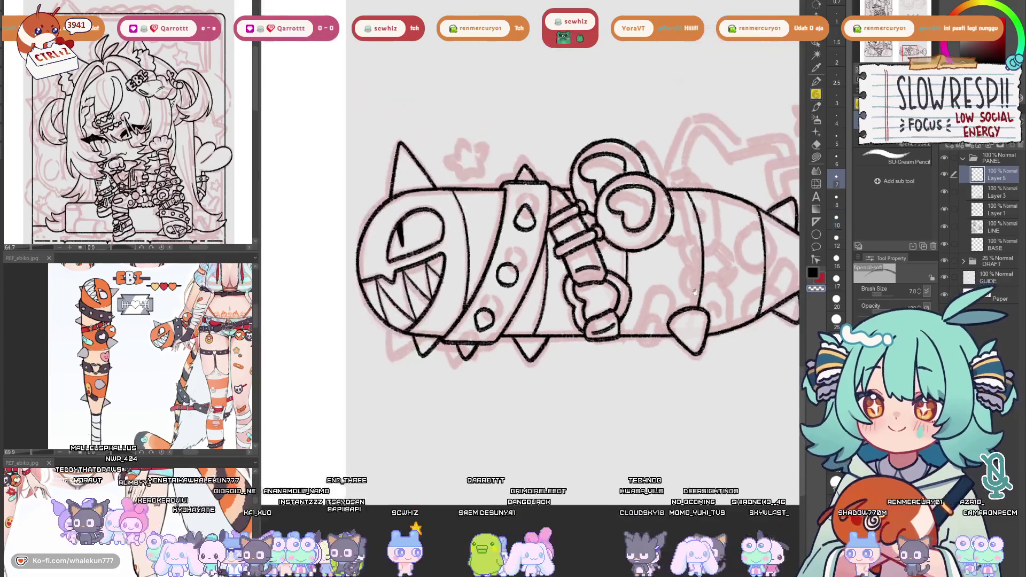
scroll(605, 321, up, 5)
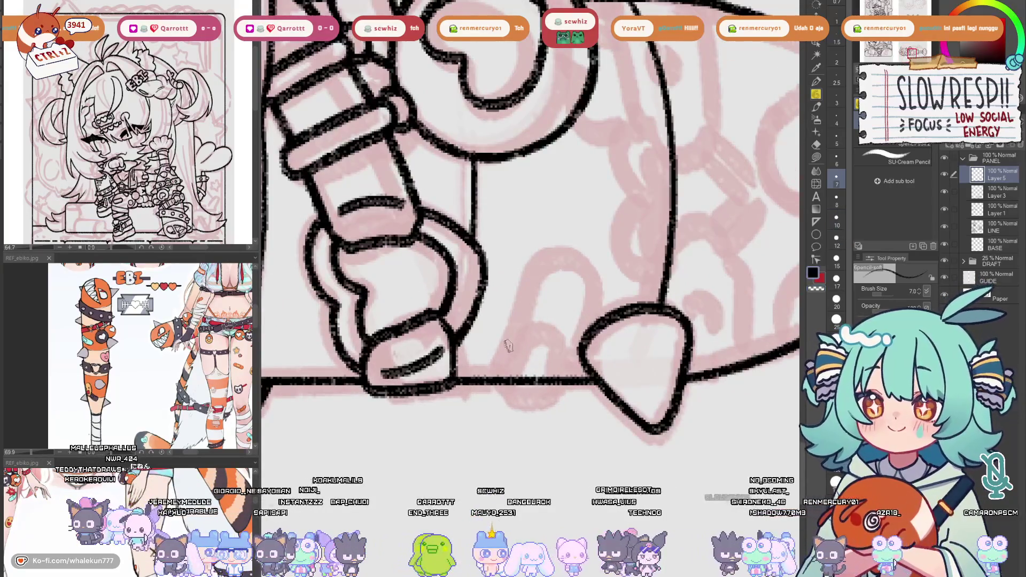
mouse_move(488, 381)
mouse_down()
mouse_move(528, 291)
mouse_move(573, 251)
mouse_up()
key(ctrl+z)
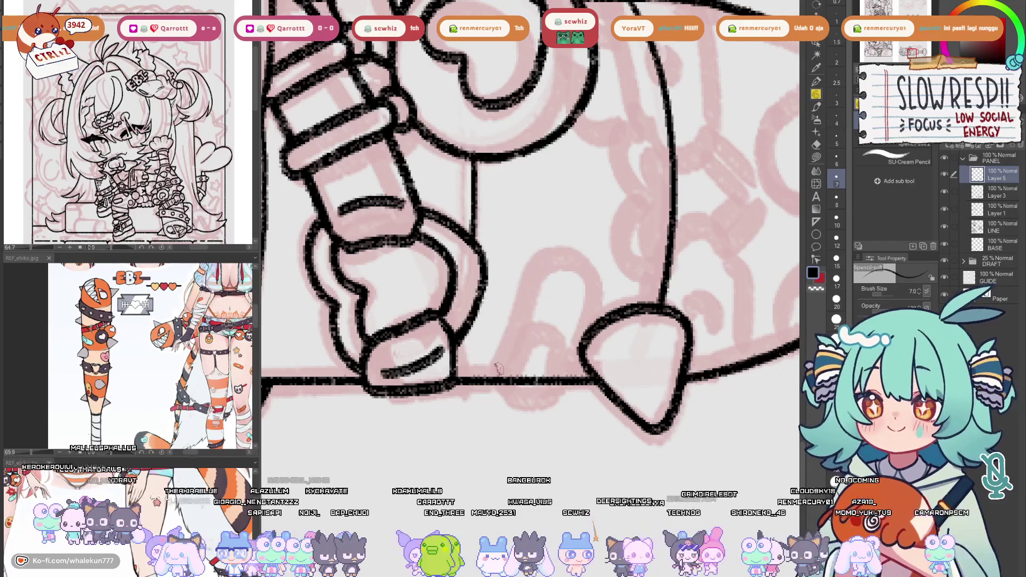
mouse_move(488, 377)
mouse_down()
mouse_move(516, 275)
mouse_move(569, 257)
mouse_move(585, 329)
mouse_move(577, 358)
mouse_move(507, 328)
mouse_move(553, 256)
mouse_move(585, 321)
mouse_move(564, 376)
mouse_move(579, 357)
mouse_up()
key(ctrl+z)
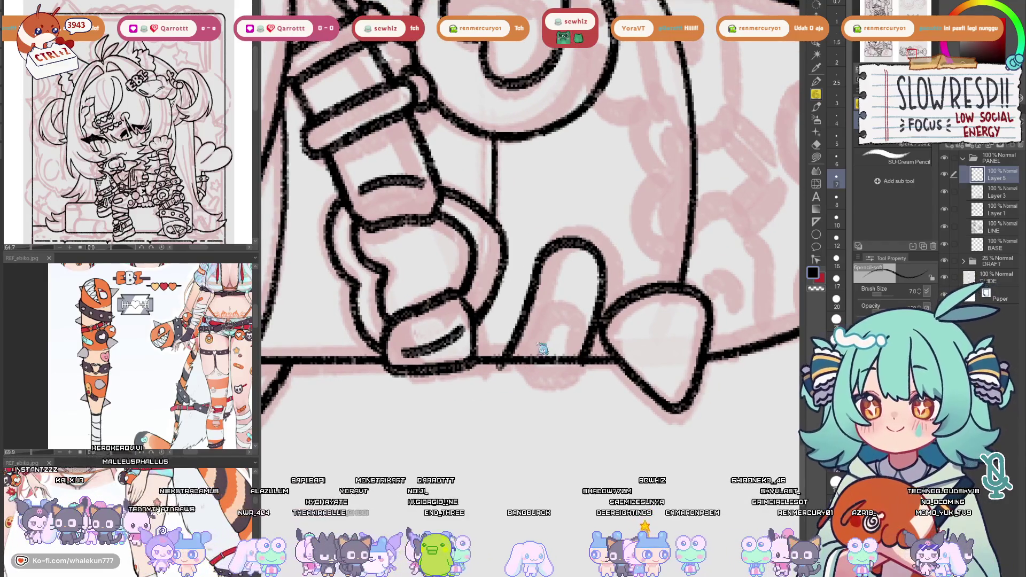
Ink the finger's arched outline, inner curve and fingertip beside the first finger
key(ctrl+z)
mouse_move(489, 361)
mouse_down()
mouse_move(556, 238)
mouse_move(598, 281)
mouse_move(587, 342)
mouse_move(567, 372)
mouse_up()
drag(520, 349, 536, 321)
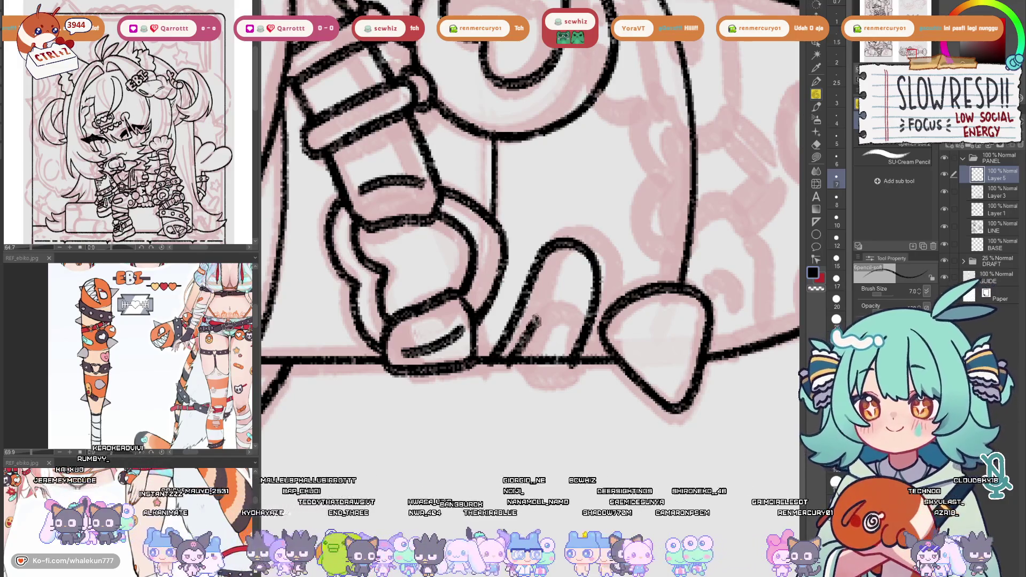
key(ctrl+z)
mouse_move(508, 362)
mouse_down()
mouse_move(529, 325)
mouse_move(556, 316)
mouse_move(567, 361)
mouse_up()
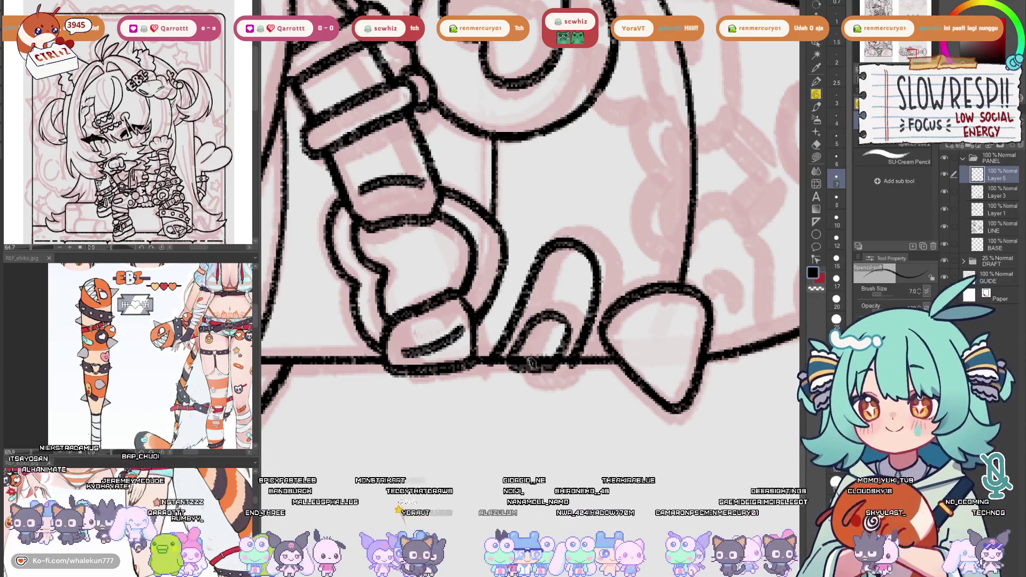
mouse_move(506, 352)
mouse_down()
mouse_move(537, 377)
mouse_move(564, 366)
mouse_up()
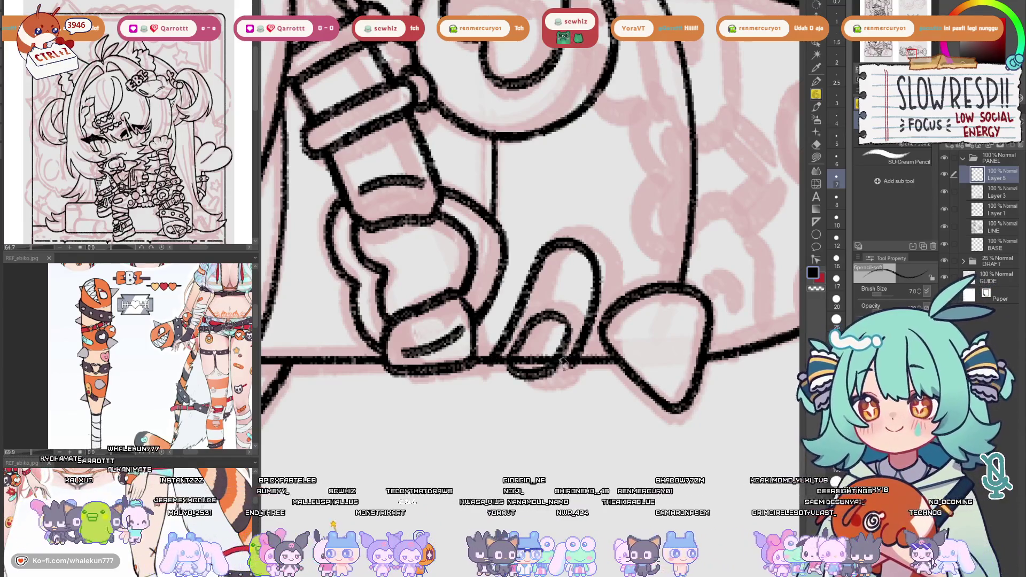
Erase overlapping lines inside the new finger on Layer 3, then resume inking on Layer 5
click(1001, 196)
key(e)
mouse_move(497, 361)
mouse_down()
mouse_move(534, 331)
mouse_move(540, 350)
mouse_up()
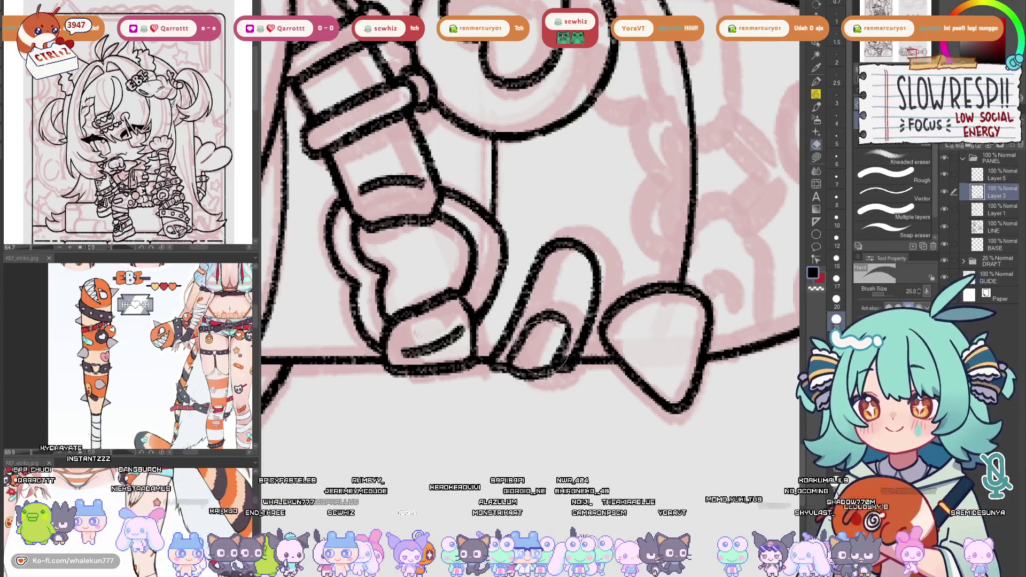
click(966, 170)
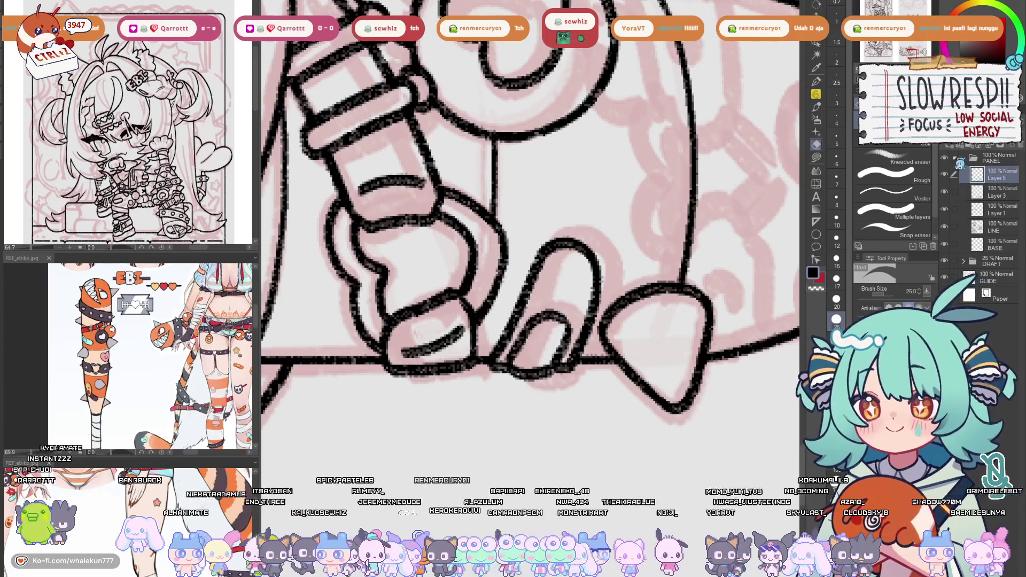
key(p)
Mirror the canvas view to check the finger's proportions, then flip it back
scroll(535, 267, up, 2)
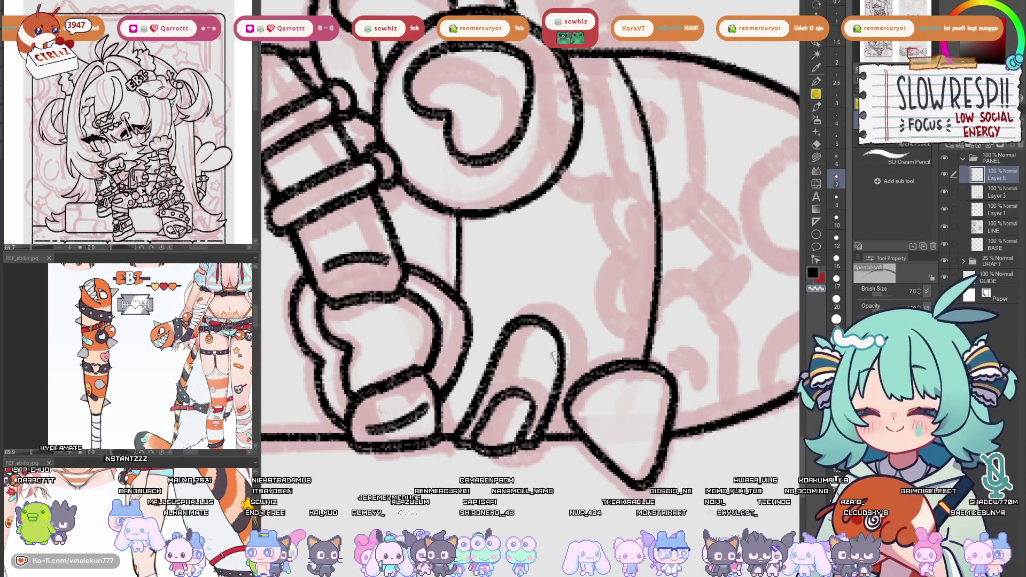
key(h)
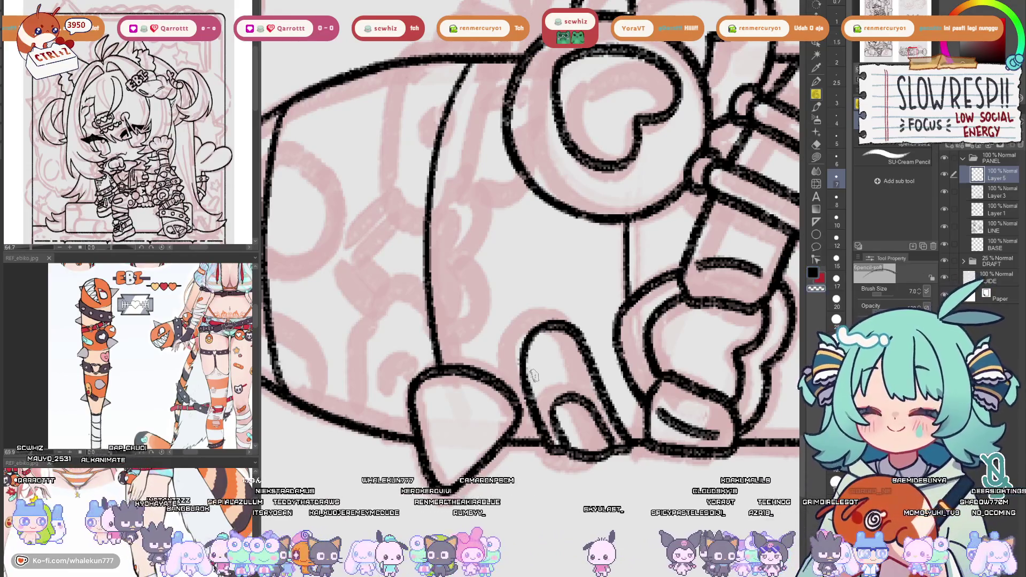
key(h)
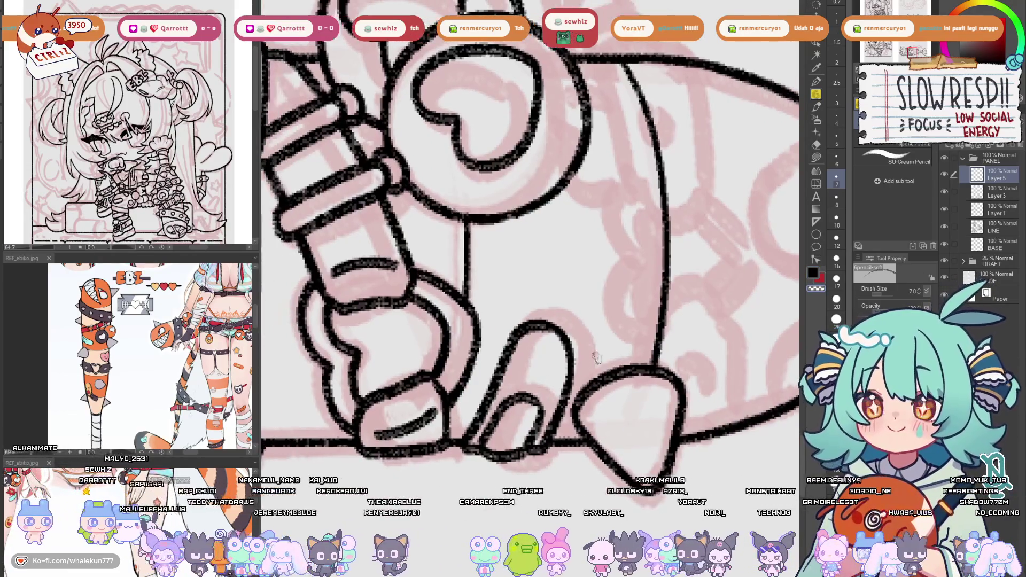
scroll(594, 358, down, 2)
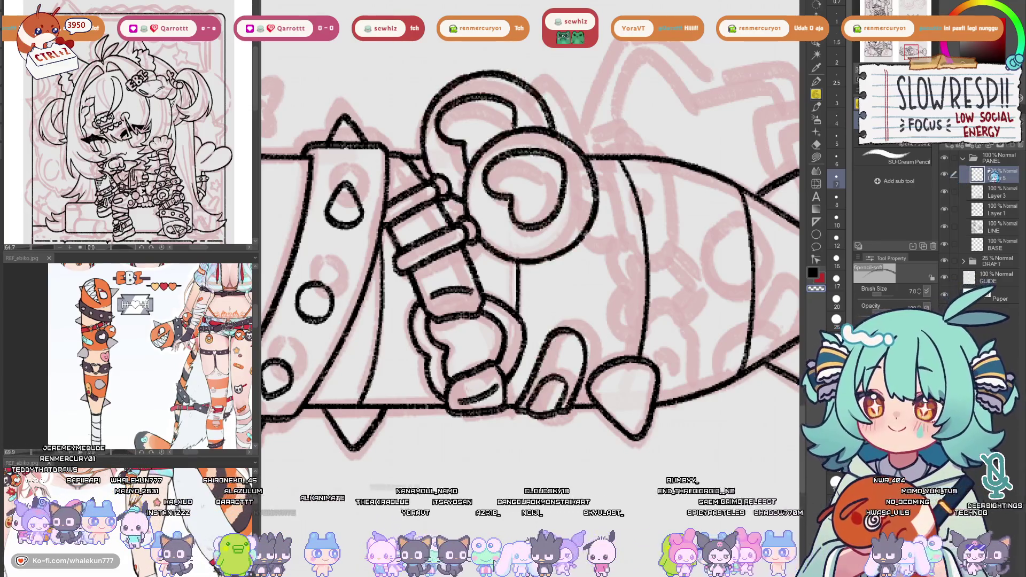
scroll(697, 286, down, 5)
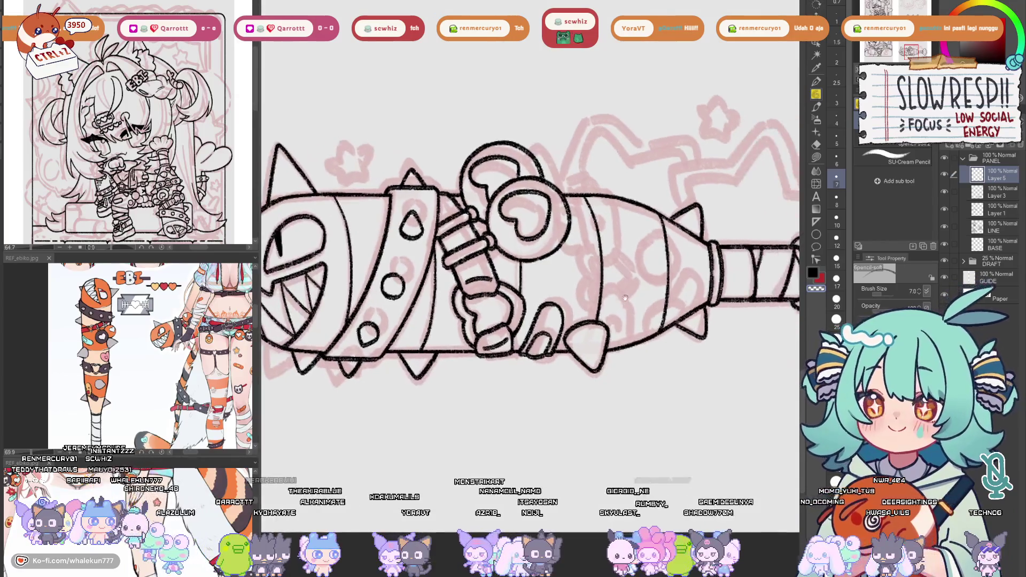
Ink a band line and the strap's top edge across the mallet barrel
scroll(632, 224, up, 5)
mouse_move(610, 257)
mouse_down()
mouse_move(550, 251)
mouse_move(554, 155)
mouse_up()
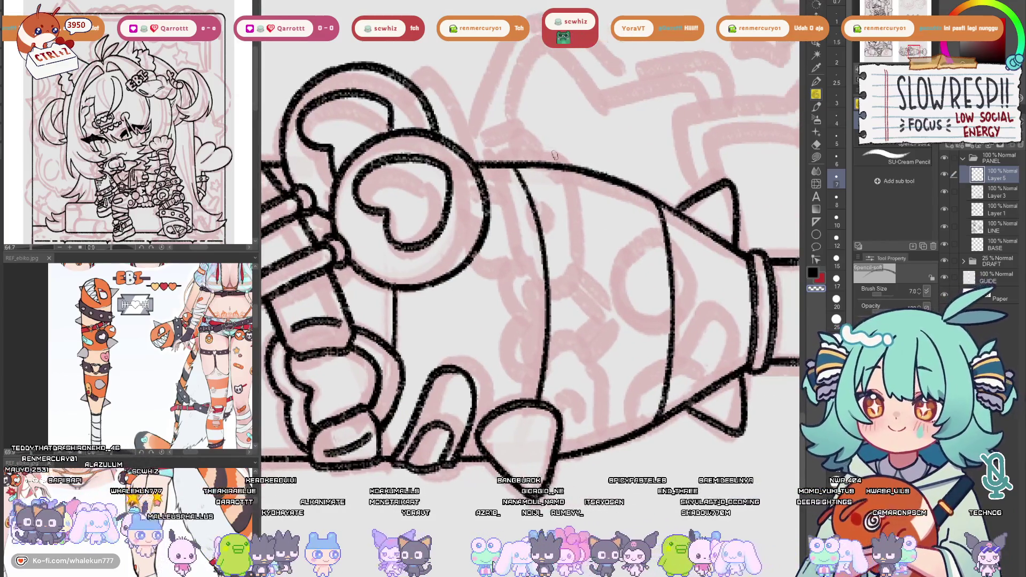
mouse_move(601, 294)
mouse_down()
mouse_move(619, 292)
mouse_move(617, 332)
mouse_up()
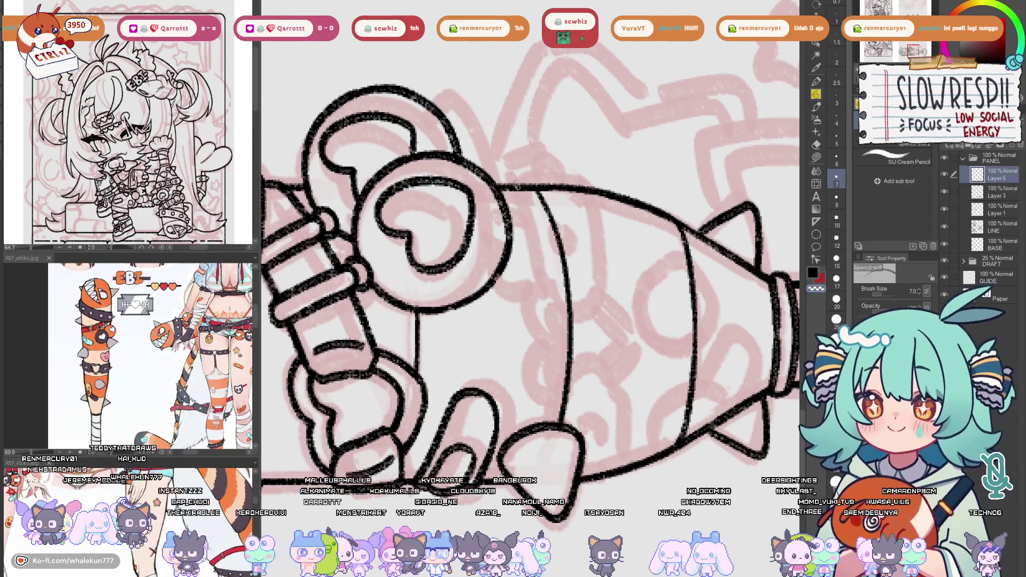
drag(512, 181, 535, 247)
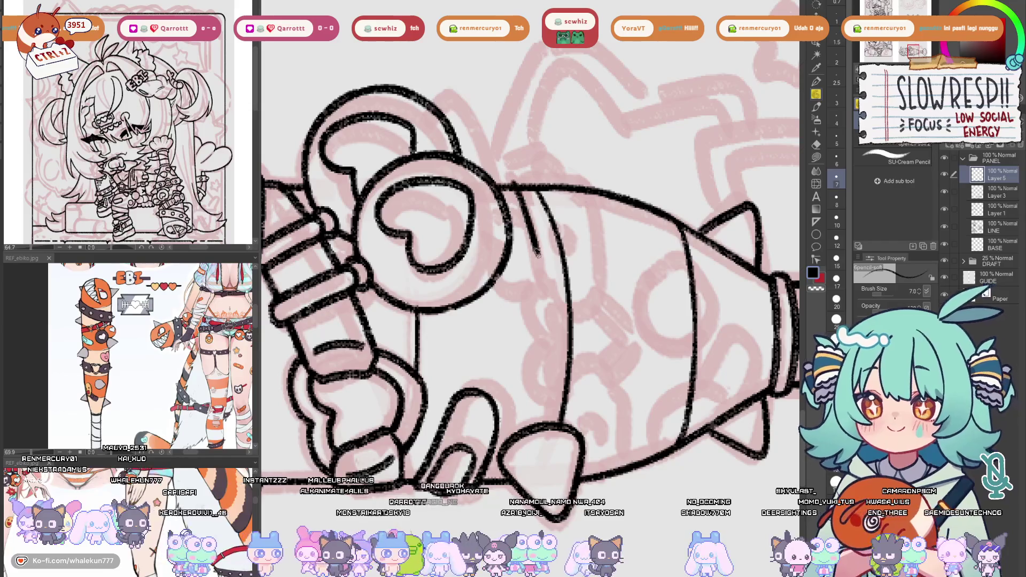
drag(534, 172, 527, 245)
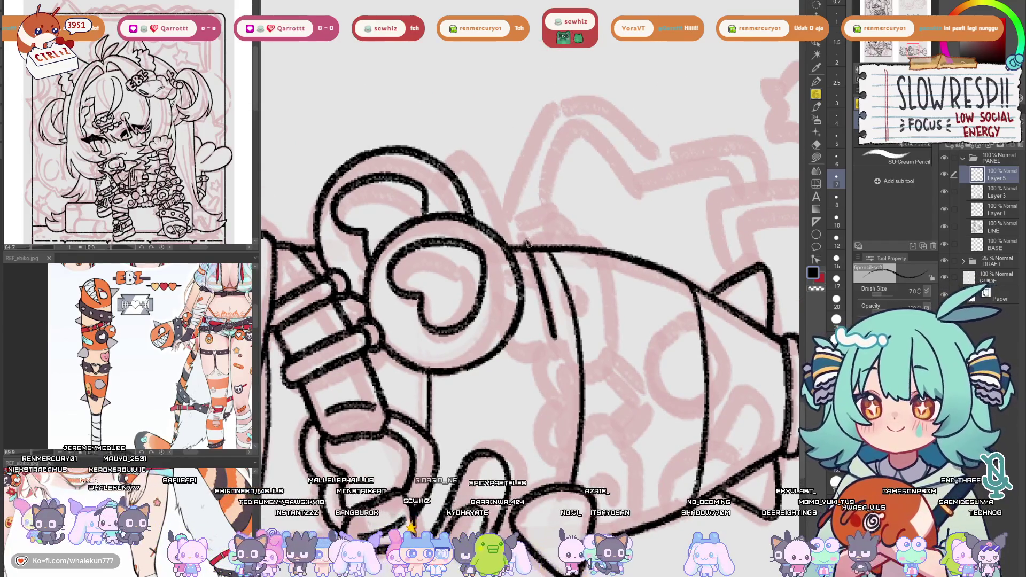
drag(541, 239, 590, 238)
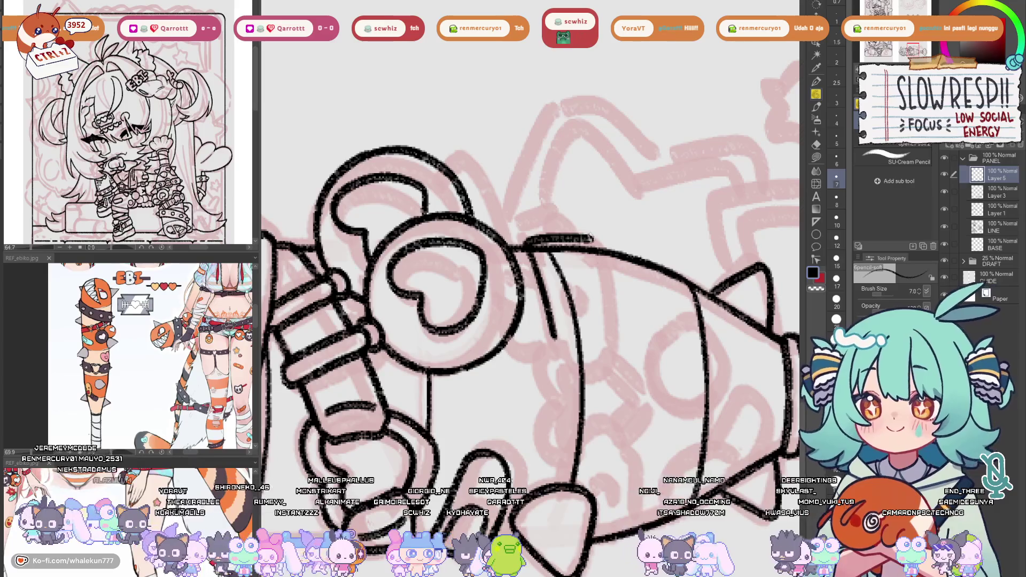
drag(613, 275, 628, 334)
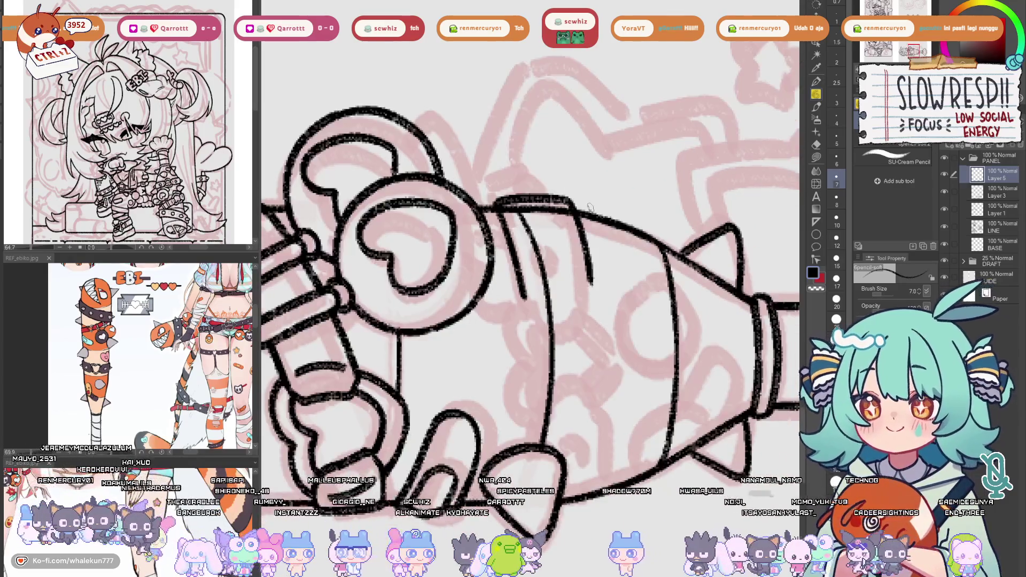
key(h)
key(ctrl+z)
key(ctrl+z)
key(ctrl+z)
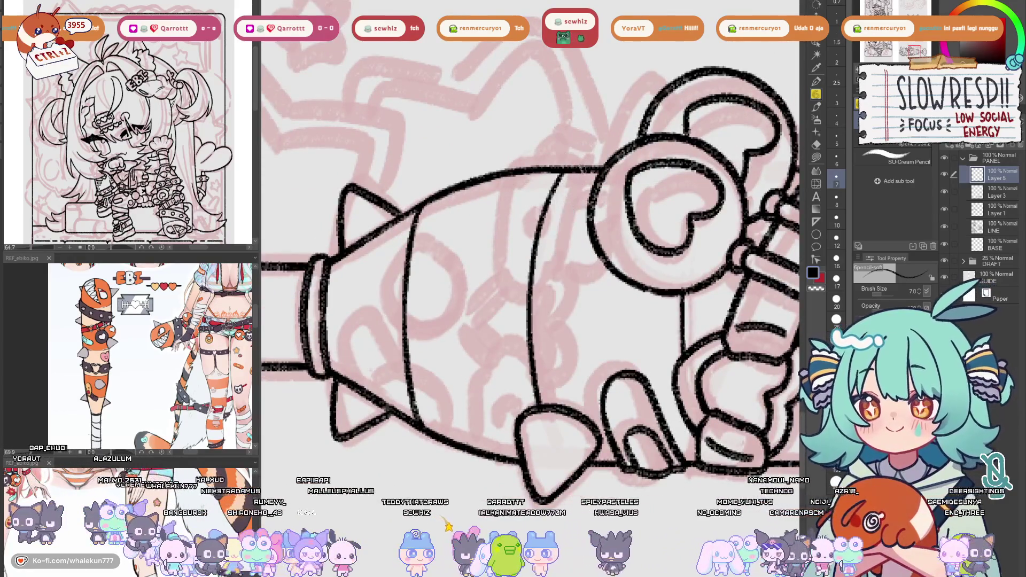
Try several long strap edges down the barrel with the view mirrored, undoing the misses
mouse_move(585, 169)
mouse_down()
mouse_move(550, 251)
mouse_move(529, 353)
mouse_up()
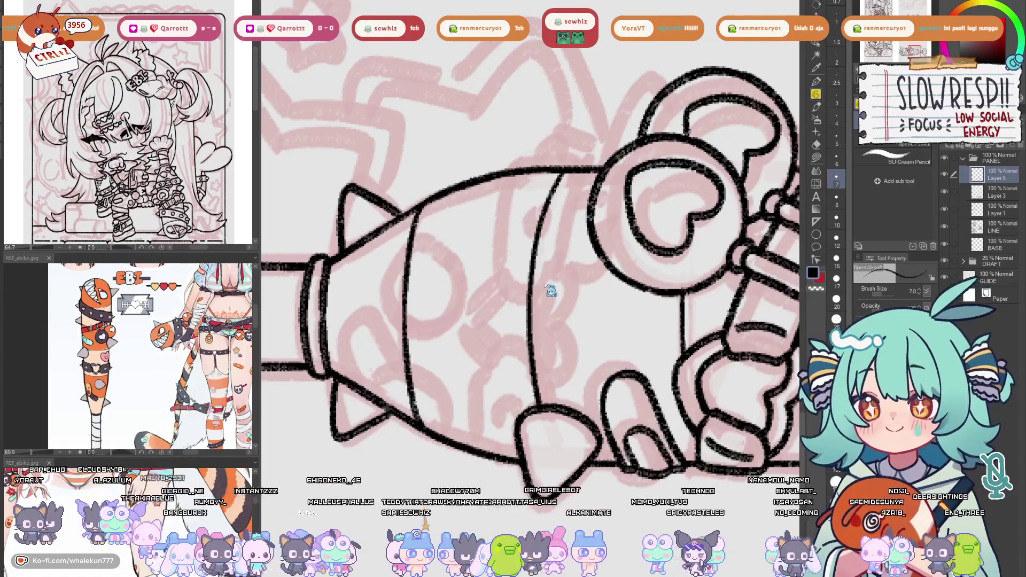
key(ctrl+z)
key(h)
key(h)
drag(570, 321, 552, 293)
mouse_move(570, 150)
mouse_down()
mouse_move(528, 255)
mouse_move(497, 411)
mouse_up()
mouse_move(499, 149)
mouse_down()
mouse_move(448, 257)
mouse_move(425, 361)
mouse_move(452, 278)
mouse_move(442, 436)
mouse_up()
key(ctrl+z)
key(ctrl+z)
mouse_move(507, 146)
mouse_down()
mouse_move(456, 380)
mouse_move(459, 436)
mouse_move(499, 167)
mouse_move(430, 418)
mouse_up()
key(ctrl+z)
key(ctrl+z)
mouse_move(508, 143)
mouse_down()
mouse_move(449, 329)
mouse_move(442, 445)
mouse_move(495, 187)
mouse_move(435, 444)
mouse_up()
key(ctrl+z)
key(h)
Redraw the long strap edge and the strap's top edge across the barrel
drag(585, 321, 611, 304)
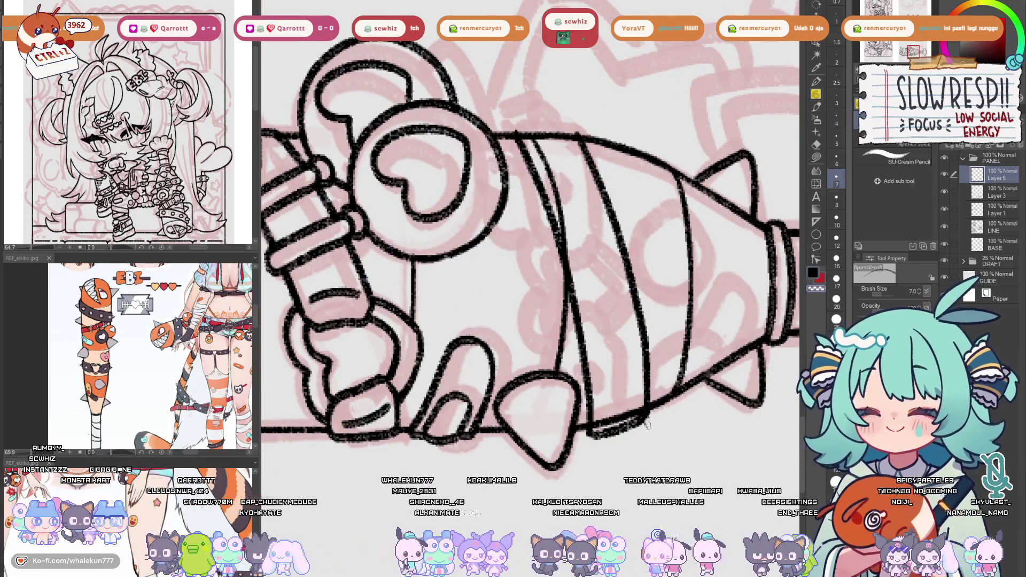
drag(588, 443, 572, 533)
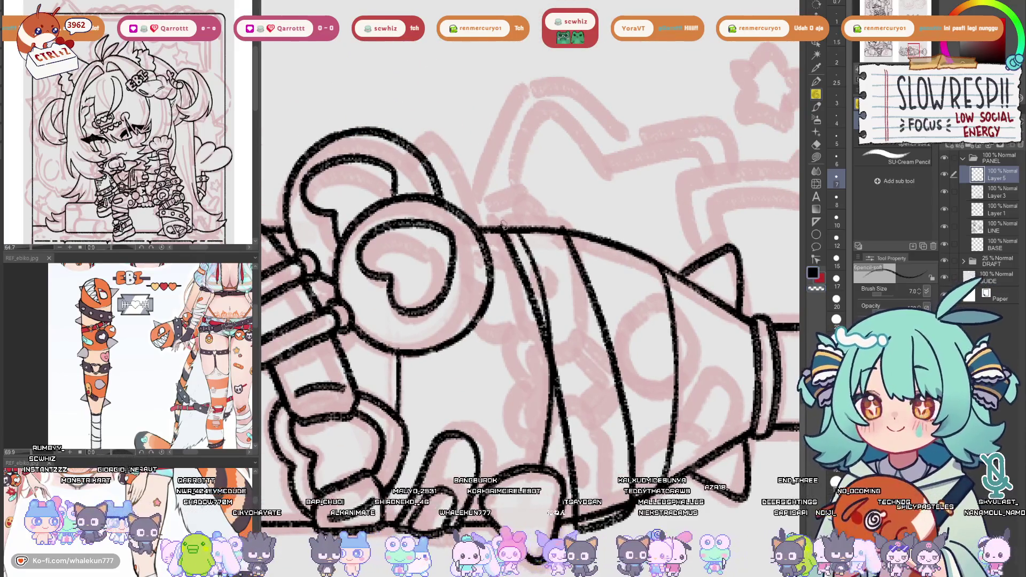
drag(505, 220, 559, 221)
drag(595, 263, 579, 329)
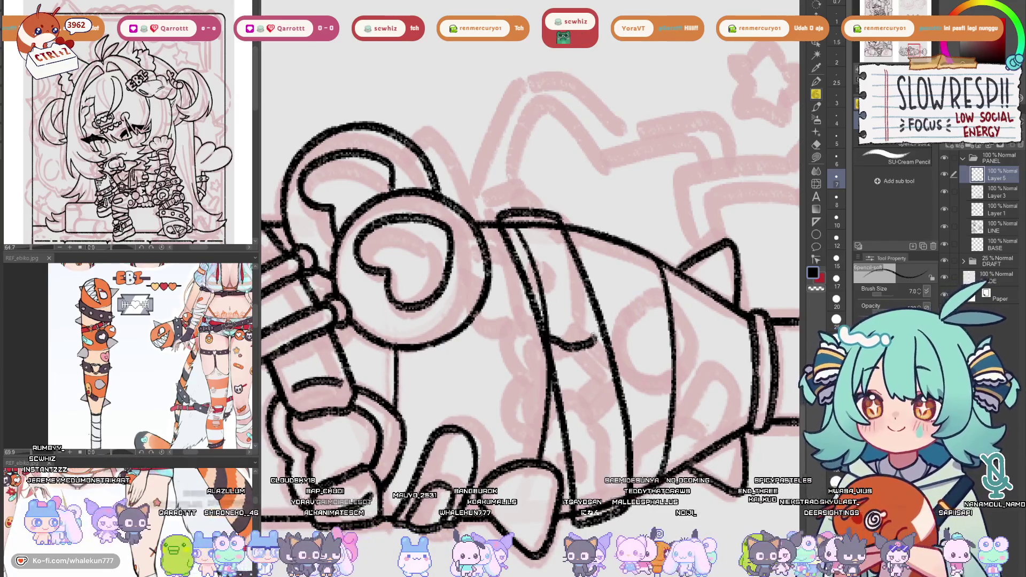
Erase stray sections of the strap and band lines and test short marks on the strap
key(e)
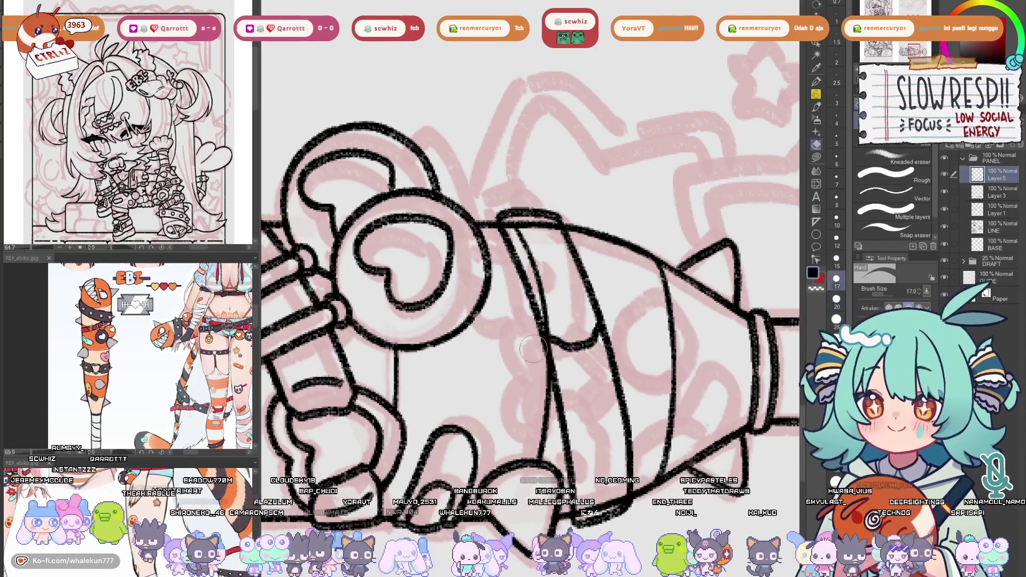
drag(550, 362, 558, 378)
mouse_move(623, 346)
mouse_down()
mouse_move(611, 349)
mouse_move(648, 304)
mouse_up()
key(p)
drag(555, 383, 567, 378)
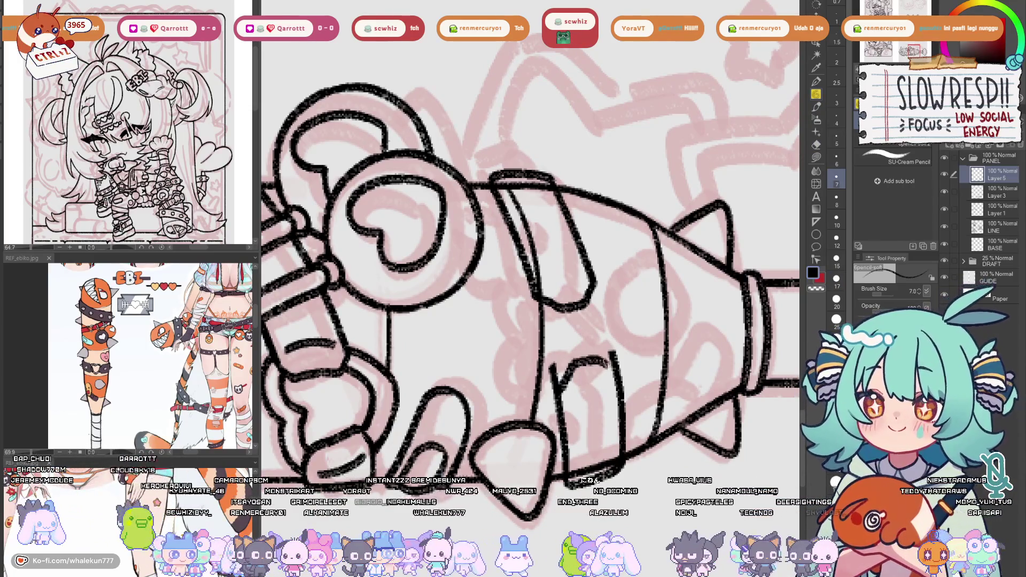
key(ctrl+z)
mouse_move(559, 387)
mouse_down()
mouse_move(572, 366)
mouse_move(568, 374)
mouse_up()
key(ctrl+z)
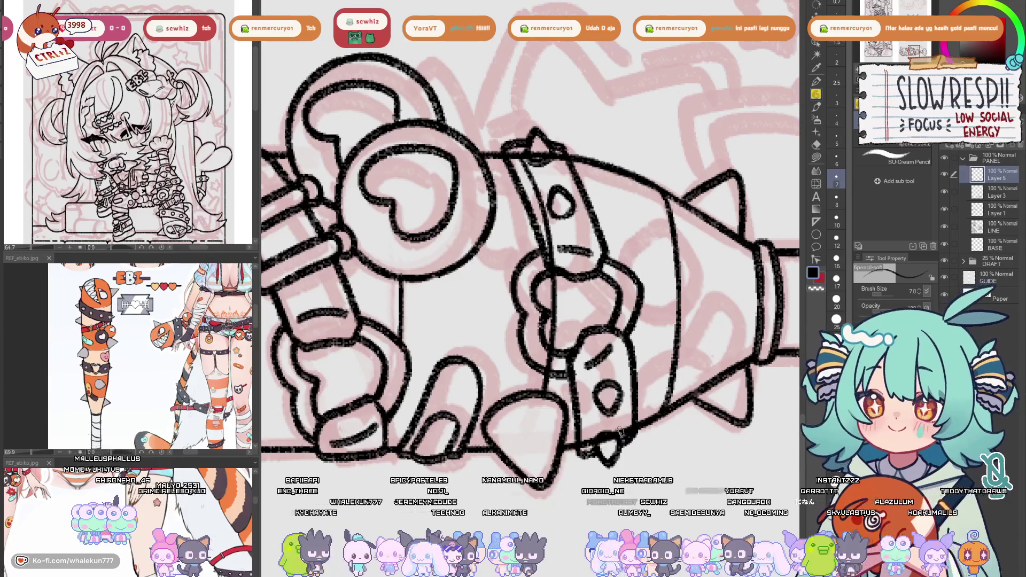
Erase overlapping lines around the spike and under the strap on Layer 3
click(998, 197)
key(e)
mouse_move(521, 160)
mouse_down()
mouse_move(535, 176)
mouse_move(548, 252)
mouse_move(556, 235)
mouse_move(537, 142)
mouse_up()
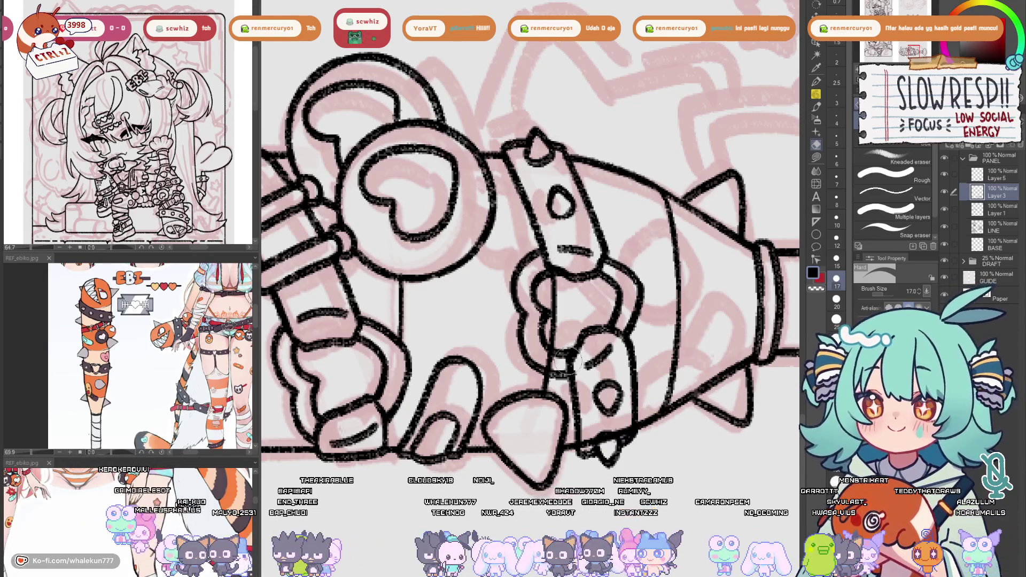
drag(569, 360, 556, 365)
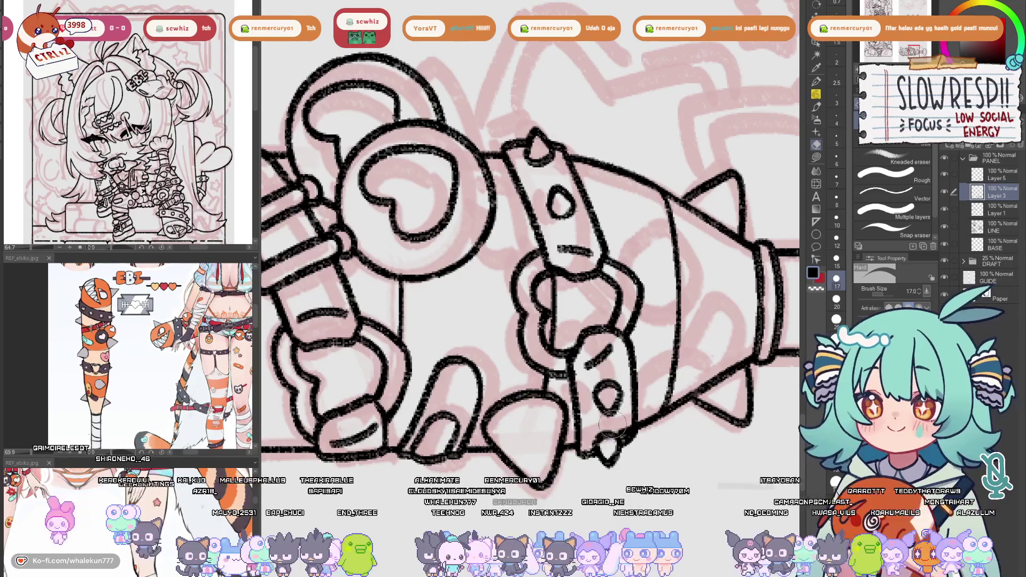